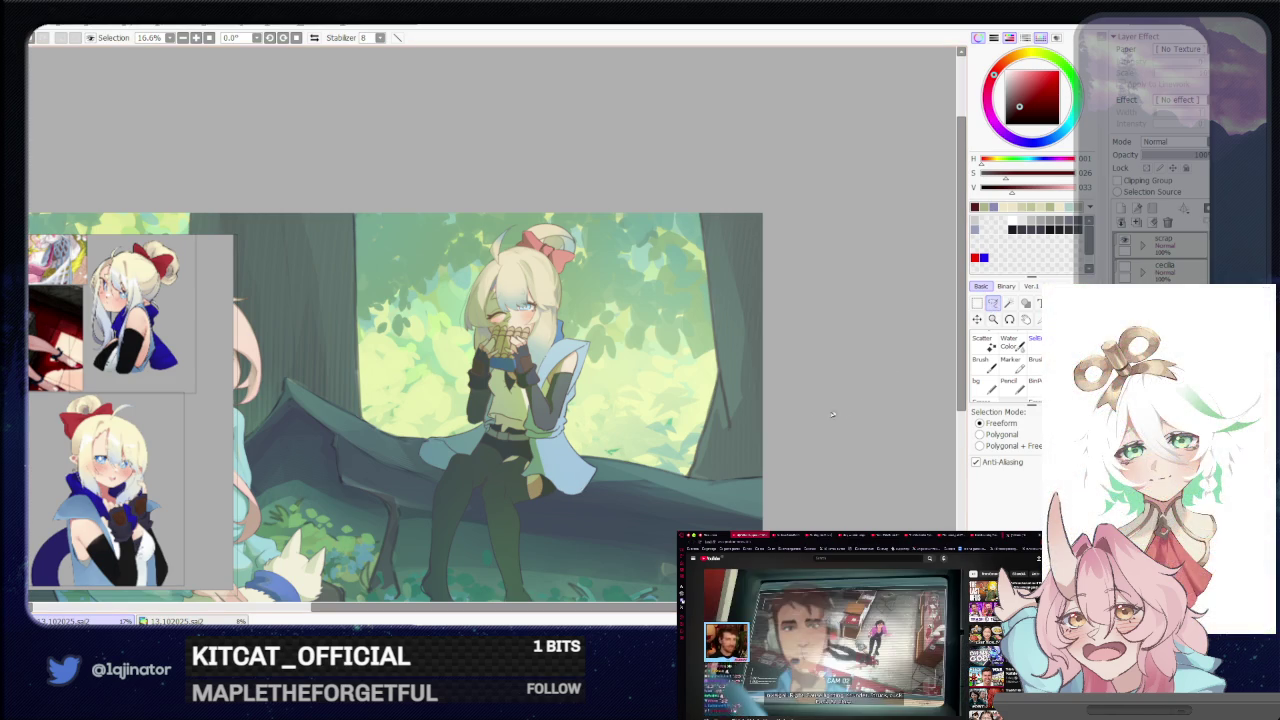
Zoom in on the cape and mix a pale teal on the colour wheel
drag(636, 461, 620, 480)
scroll(620, 480, up, 1)
scroll(616, 474, up, 1)
scroll(612, 467, up, 1)
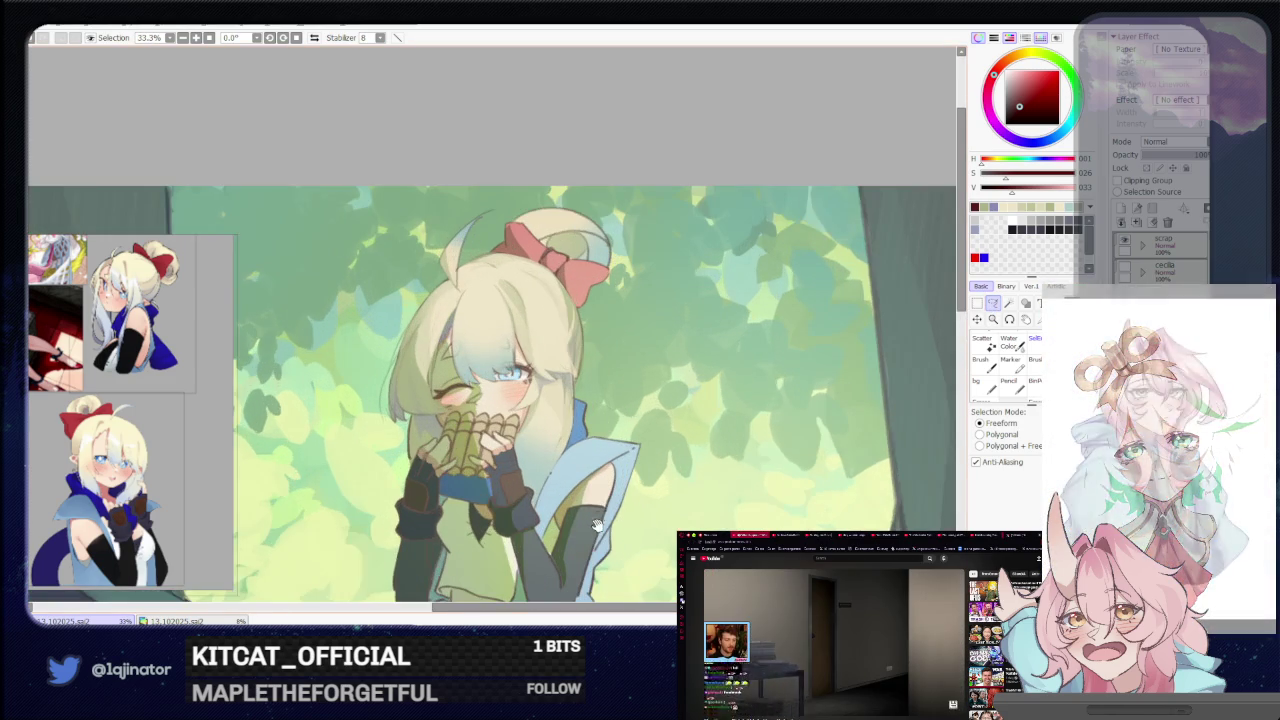
scroll(608, 459, up, 1)
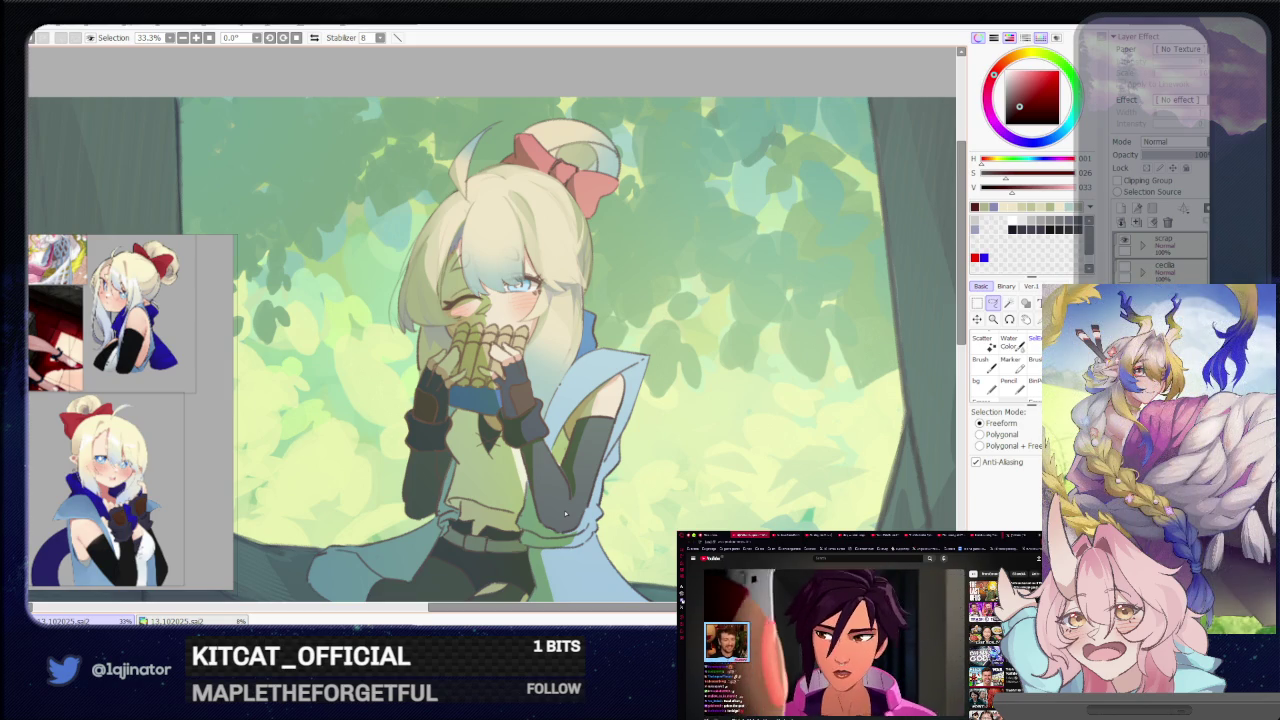
scroll(941, 333, down, 2)
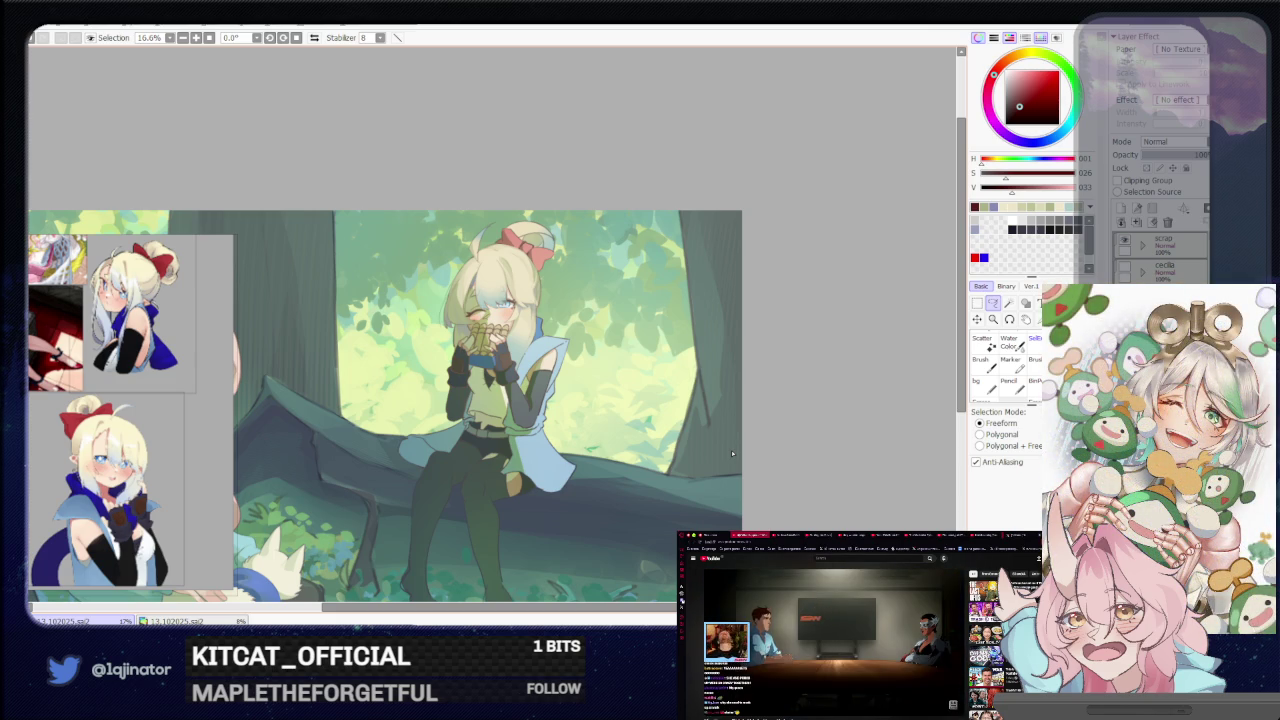
scroll(731, 450, up, 2)
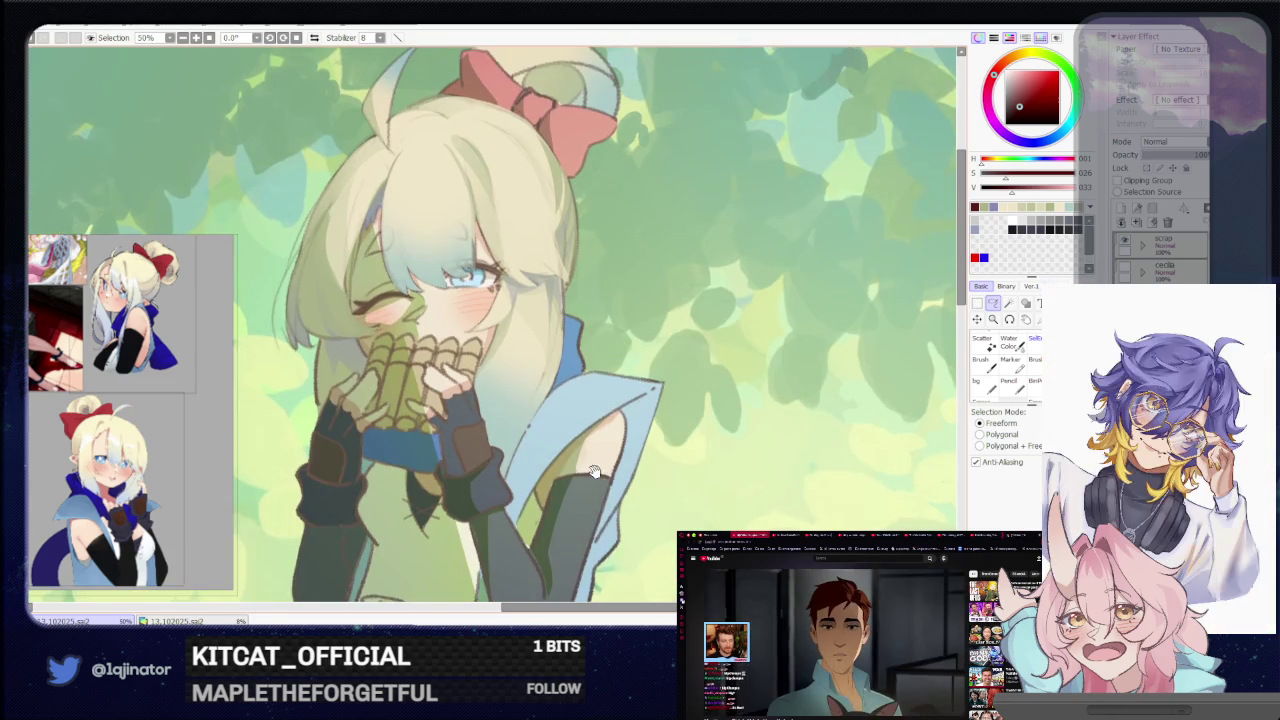
scroll(731, 450, up, 1)
key(b)
alt+click(594, 442)
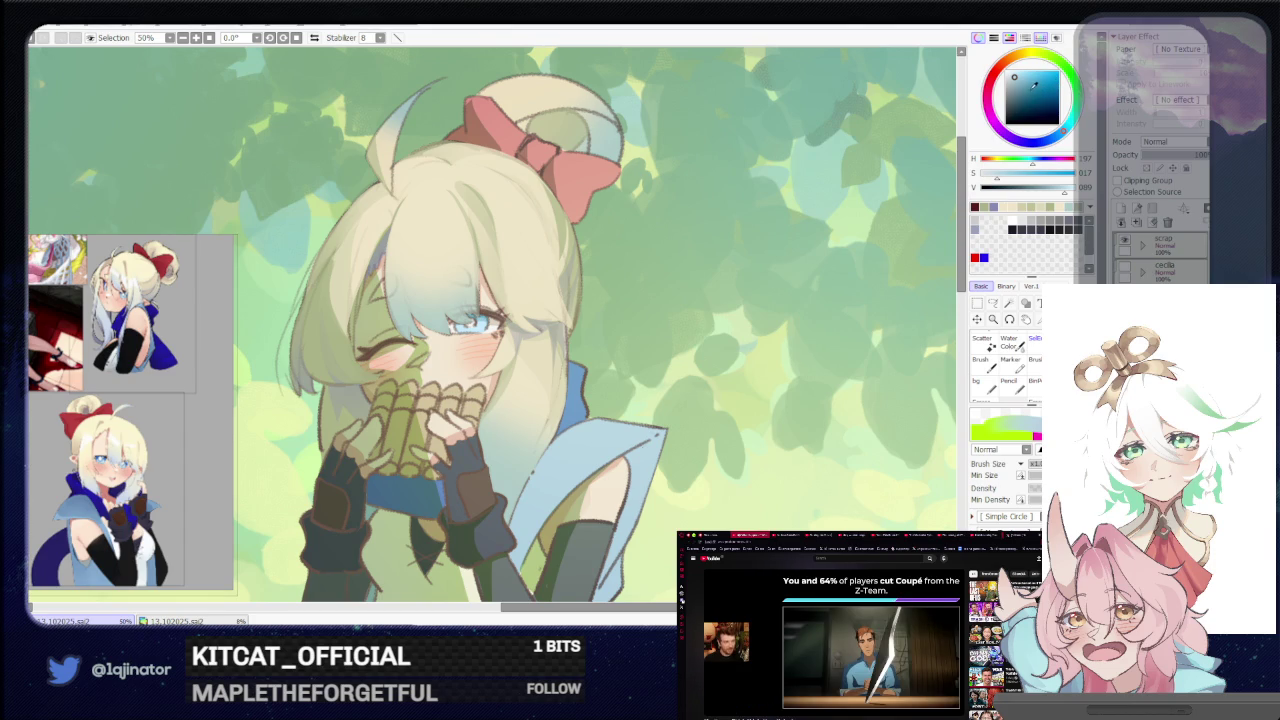
click(1069, 125)
click(1019, 70)
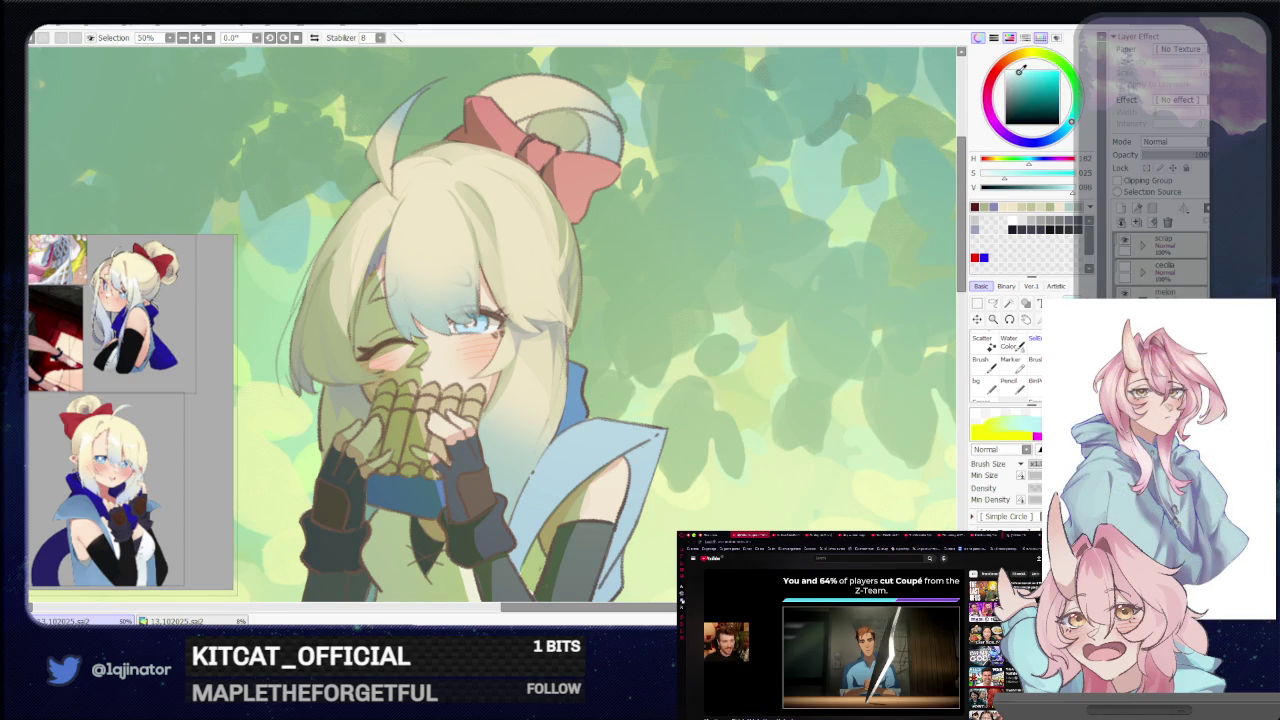
click(1014, 73)
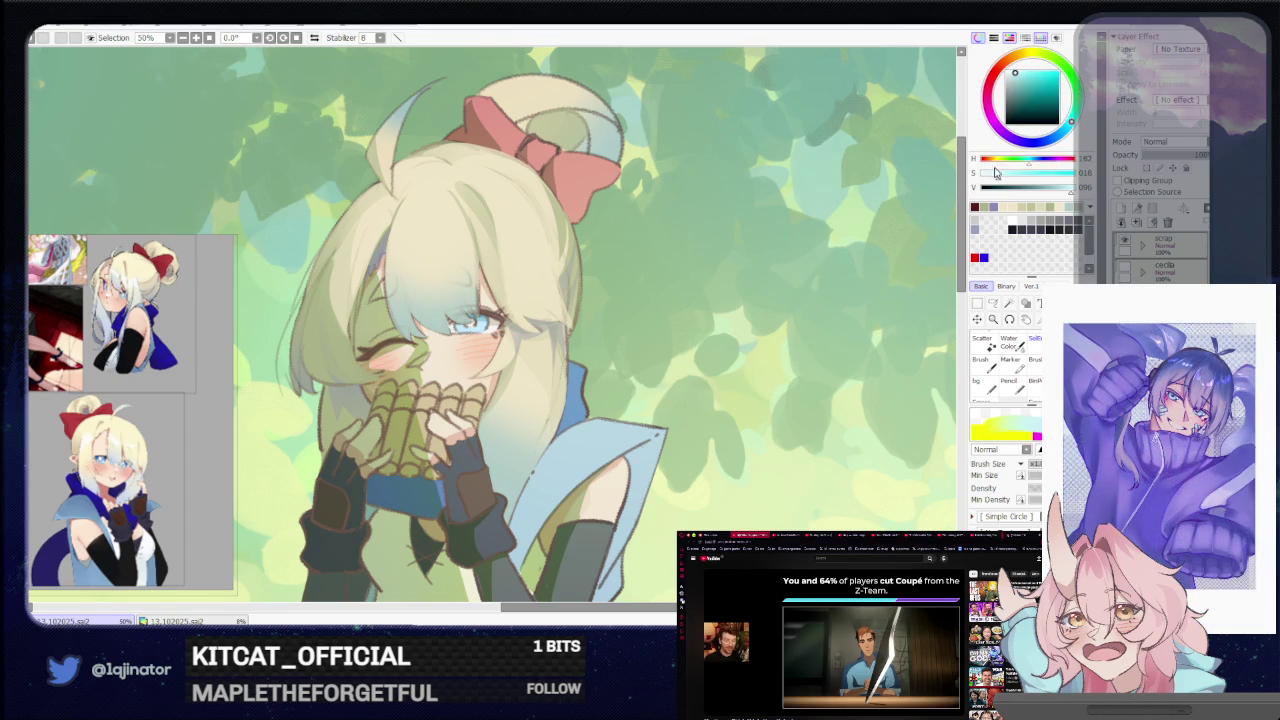
Lasso-select the light-blue cape beside the girl's shoulder
click(995, 304)
scroll(636, 433, up, 1)
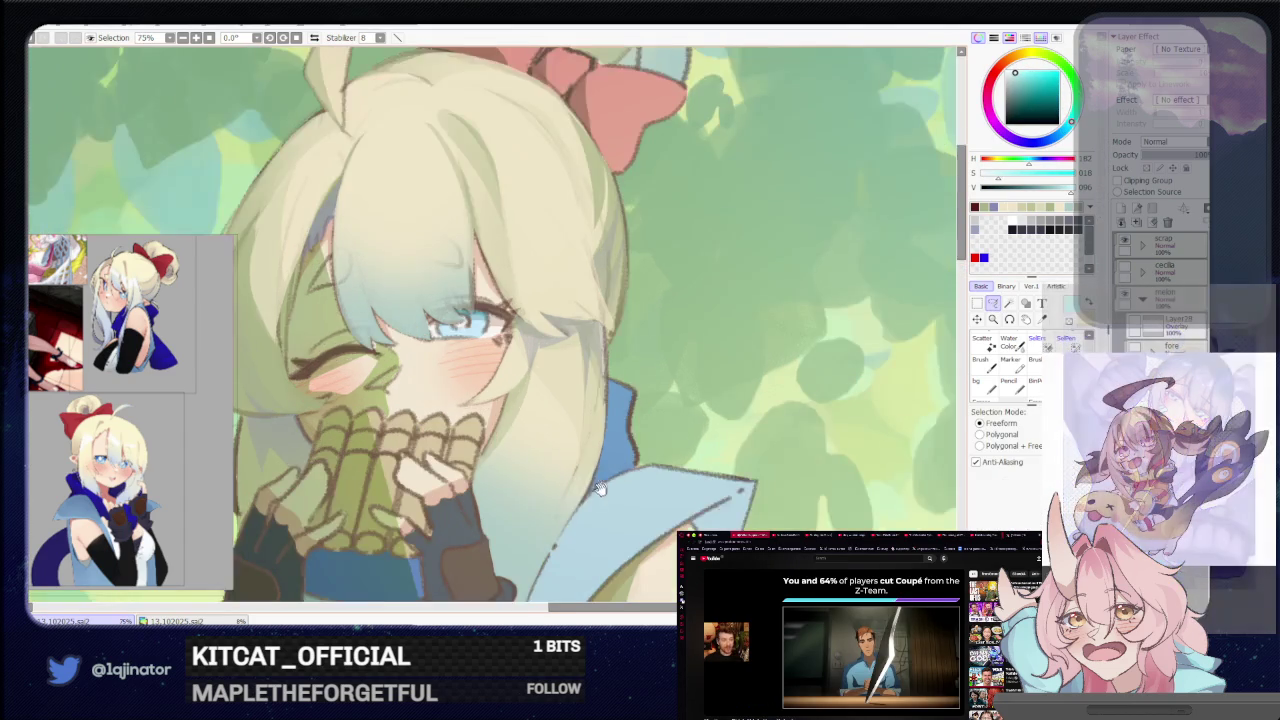
scroll(670, 410, up, 1)
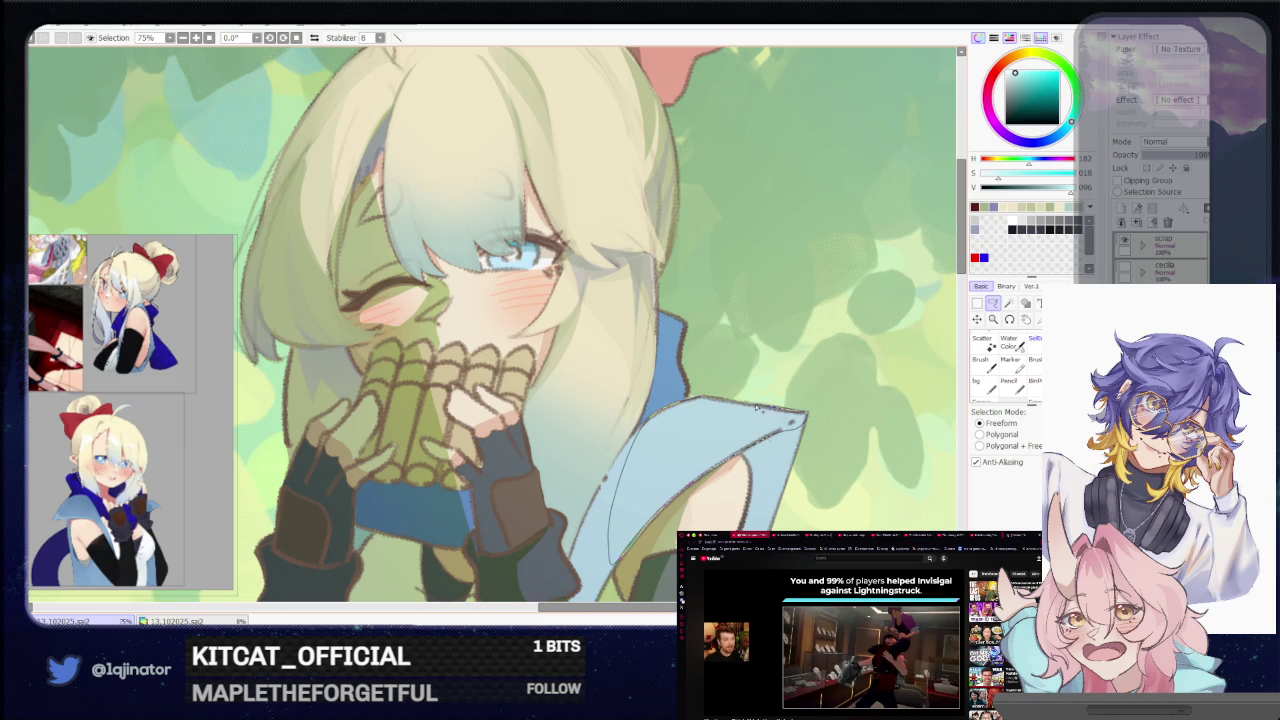
scroll(740, 397, down, 2)
scroll(740, 397, down, 1)
key(b)
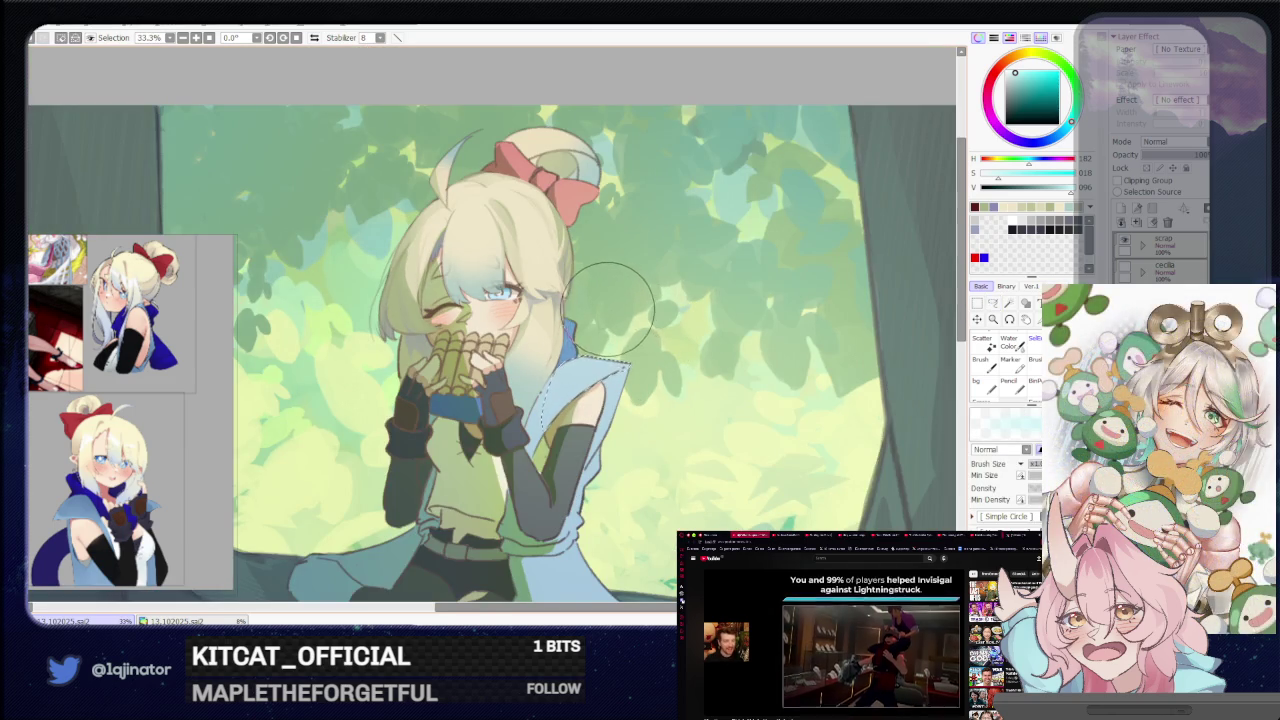
Enlarge the brush and paint soft pale teal strokes inside the cape selection near the arm
key(bracketright)
key(bracketright)
key(bracketright)
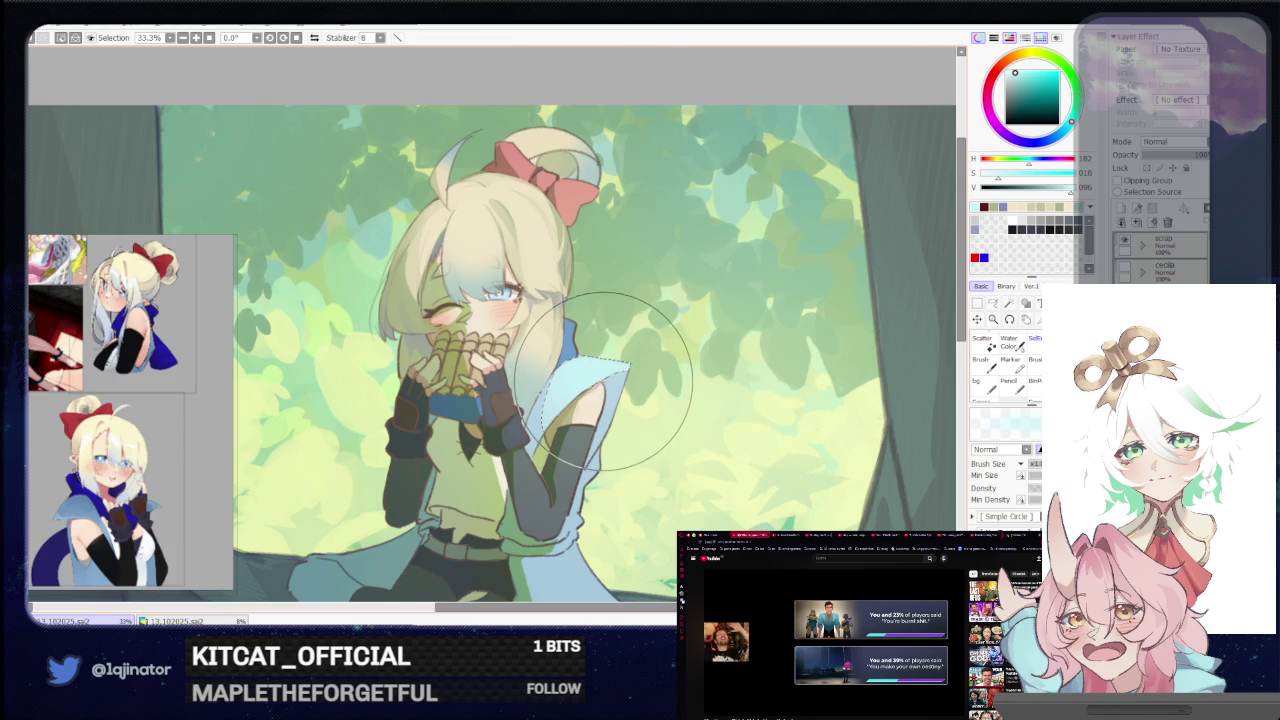
scroll(600, 381, up, 1)
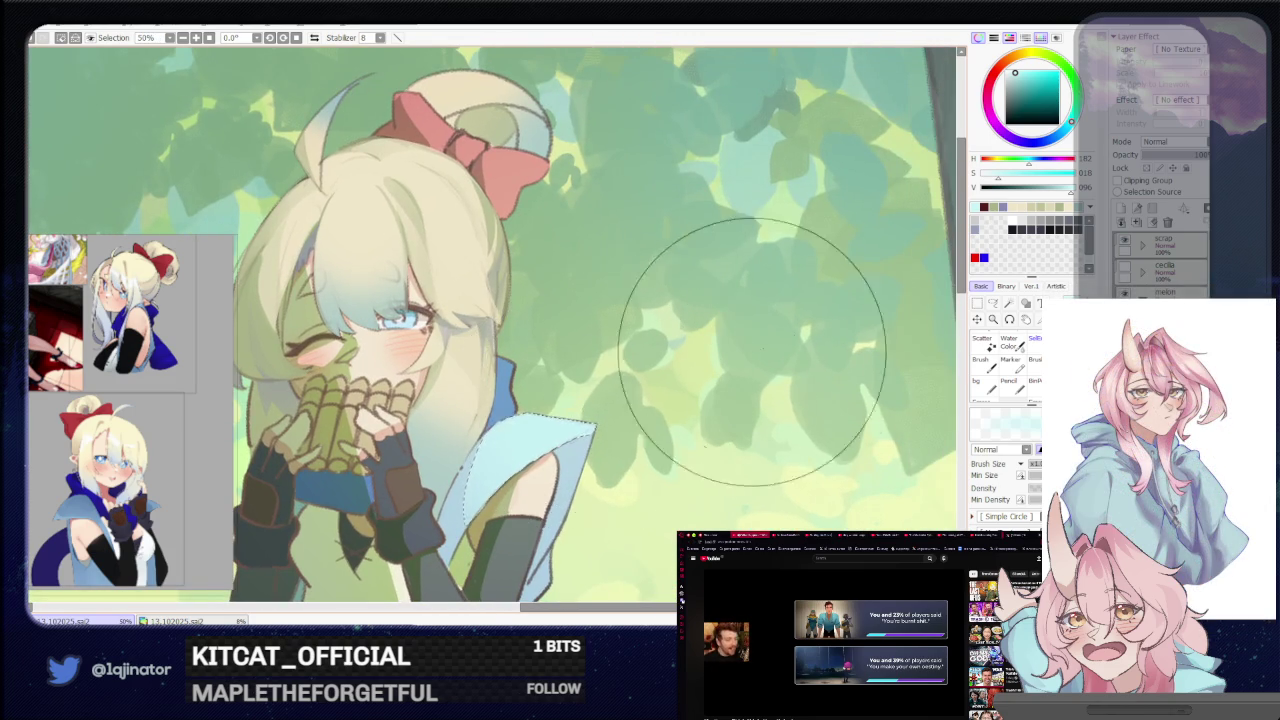
scroll(728, 343, down, 1)
key(a)
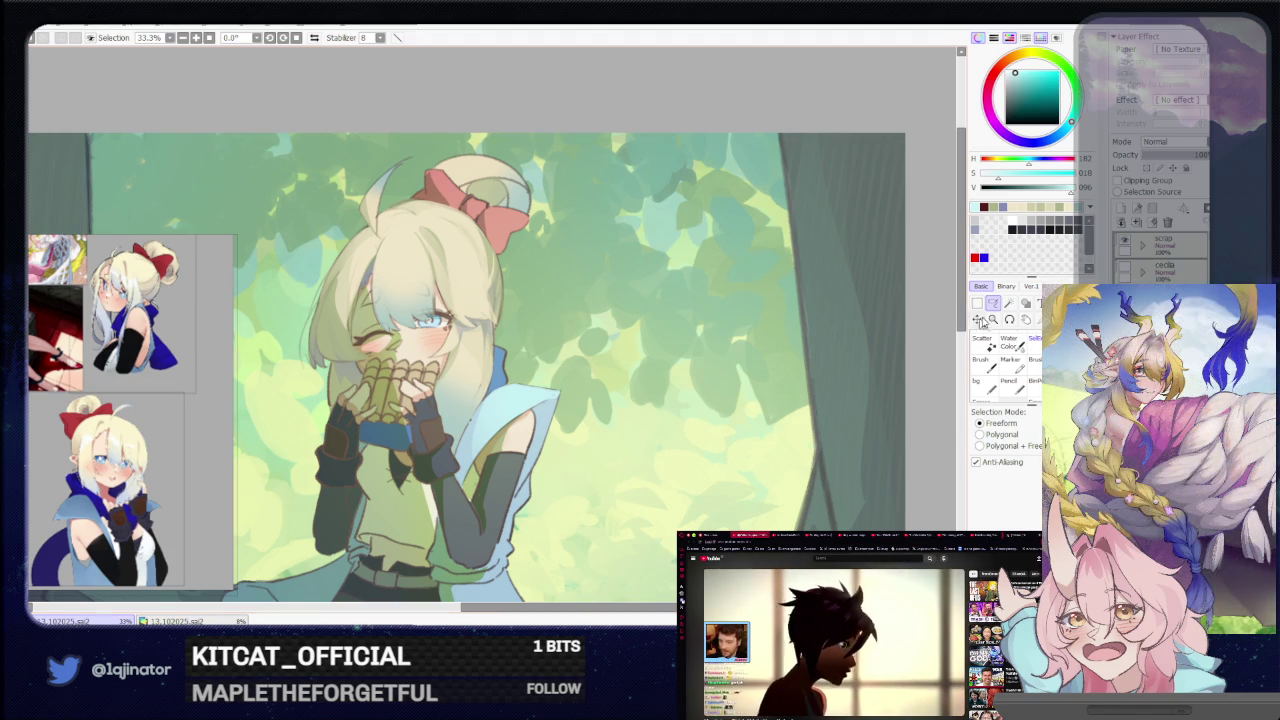
mouse_move(628, 531)
mouse_down()
mouse_move(571, 423)
mouse_move(575, 388)
mouse_move(541, 446)
mouse_up()
scroll(583, 446, up, 1)
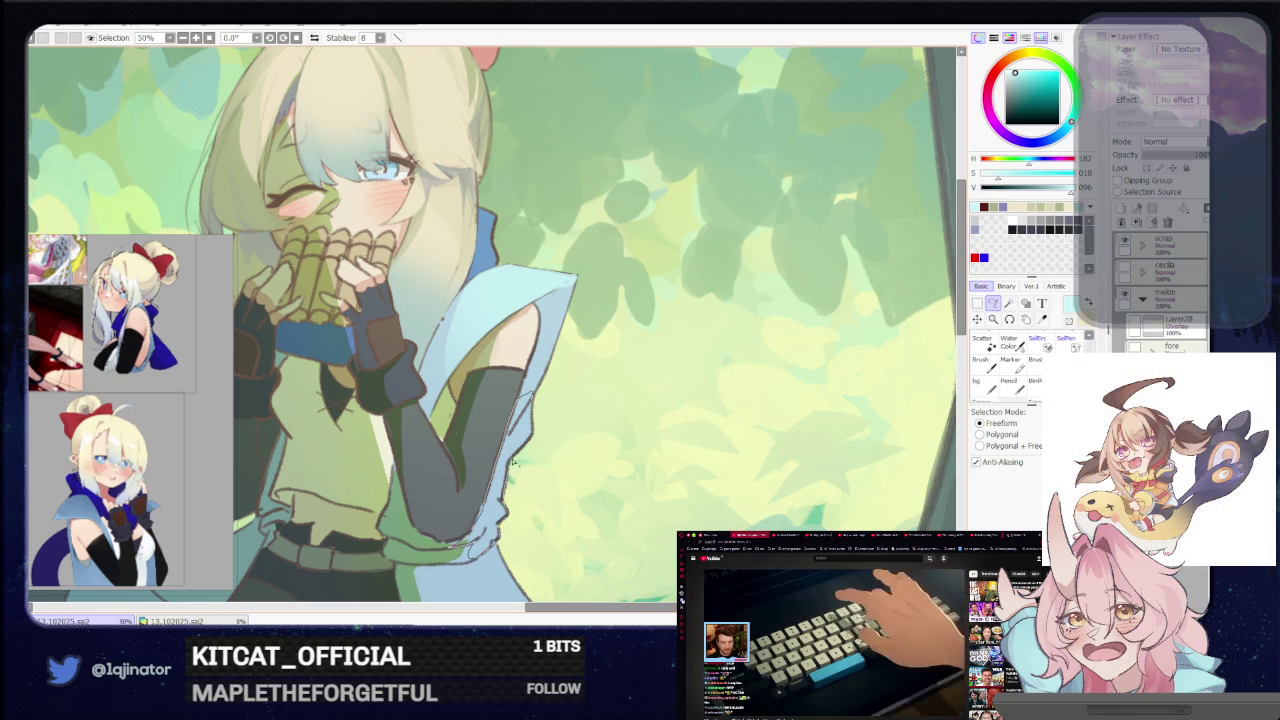
scroll(541, 407, down, 1)
key(b)
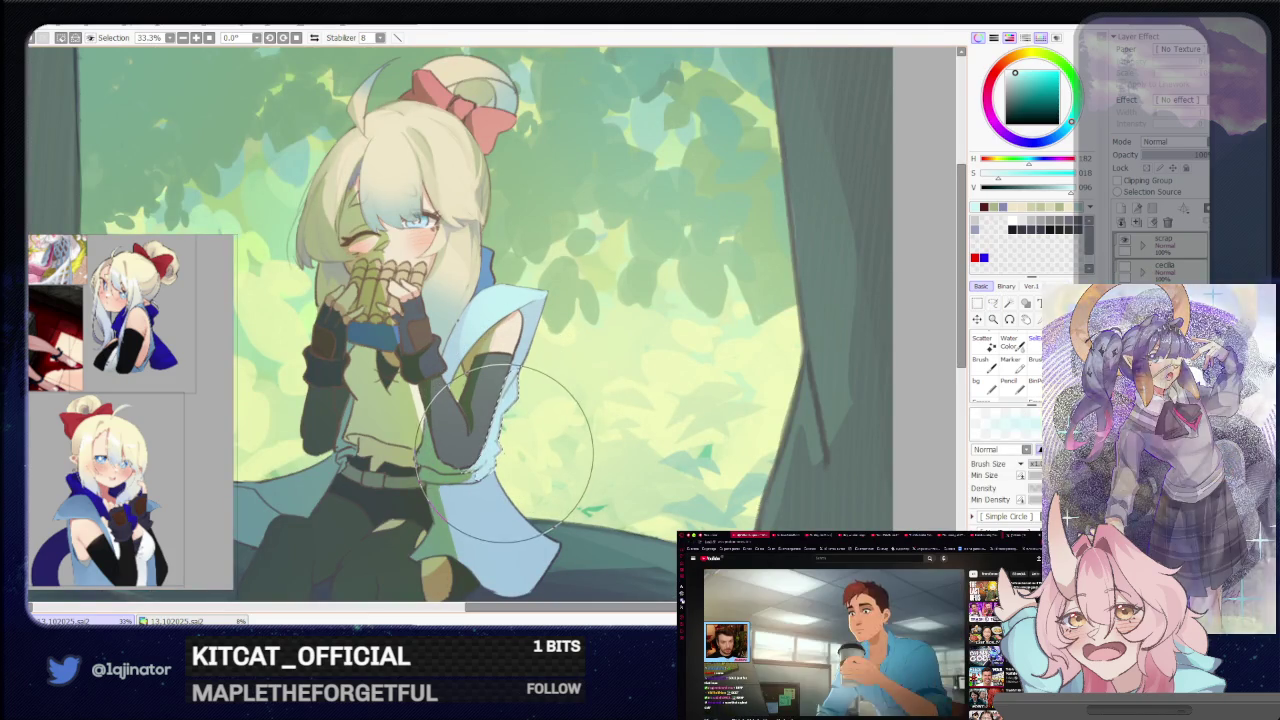
Lasso the lower cape flap over the girl's leg and flip the canvas view horizontally
drag(594, 443, 572, 434)
key(l)
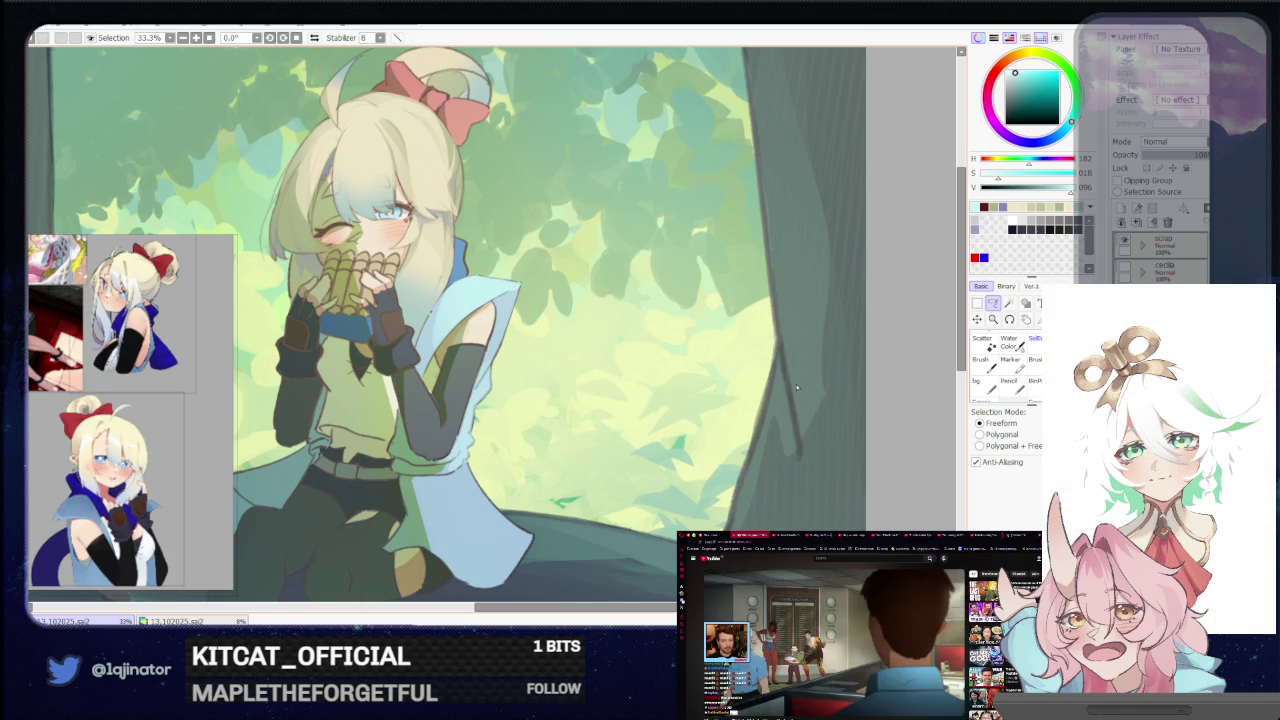
drag(710, 443, 694, 446)
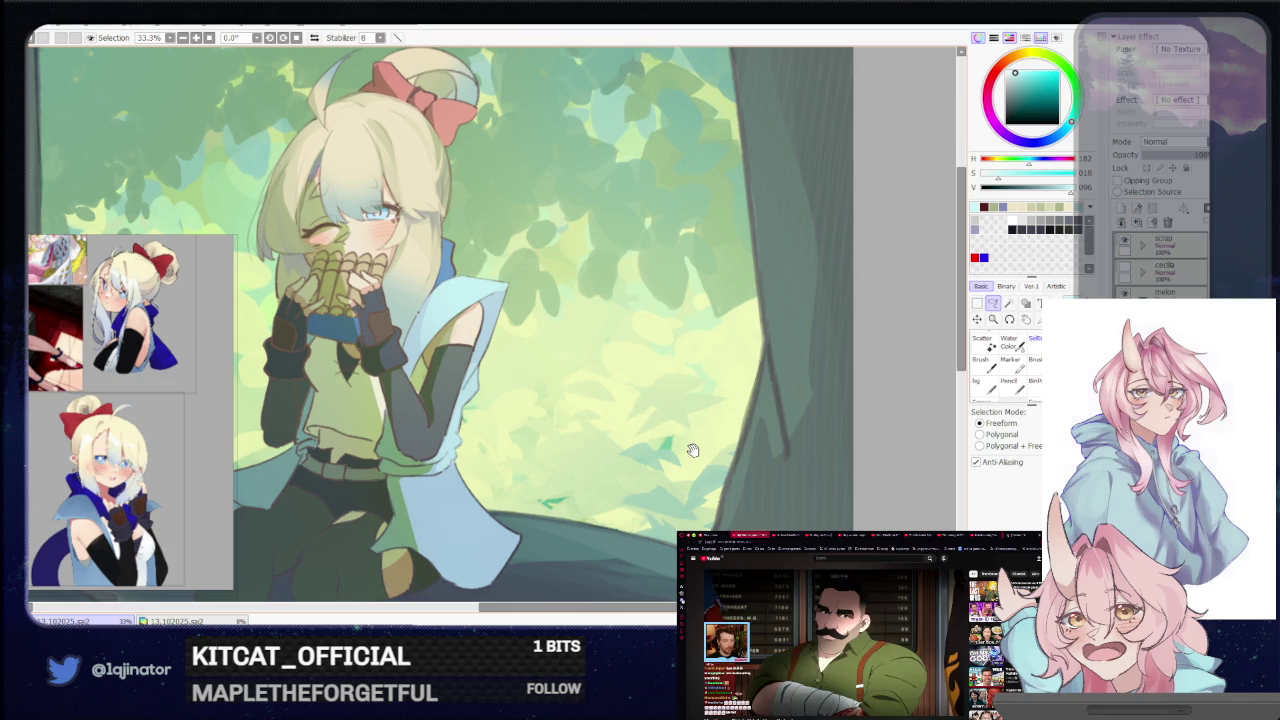
drag(695, 458, 692, 447)
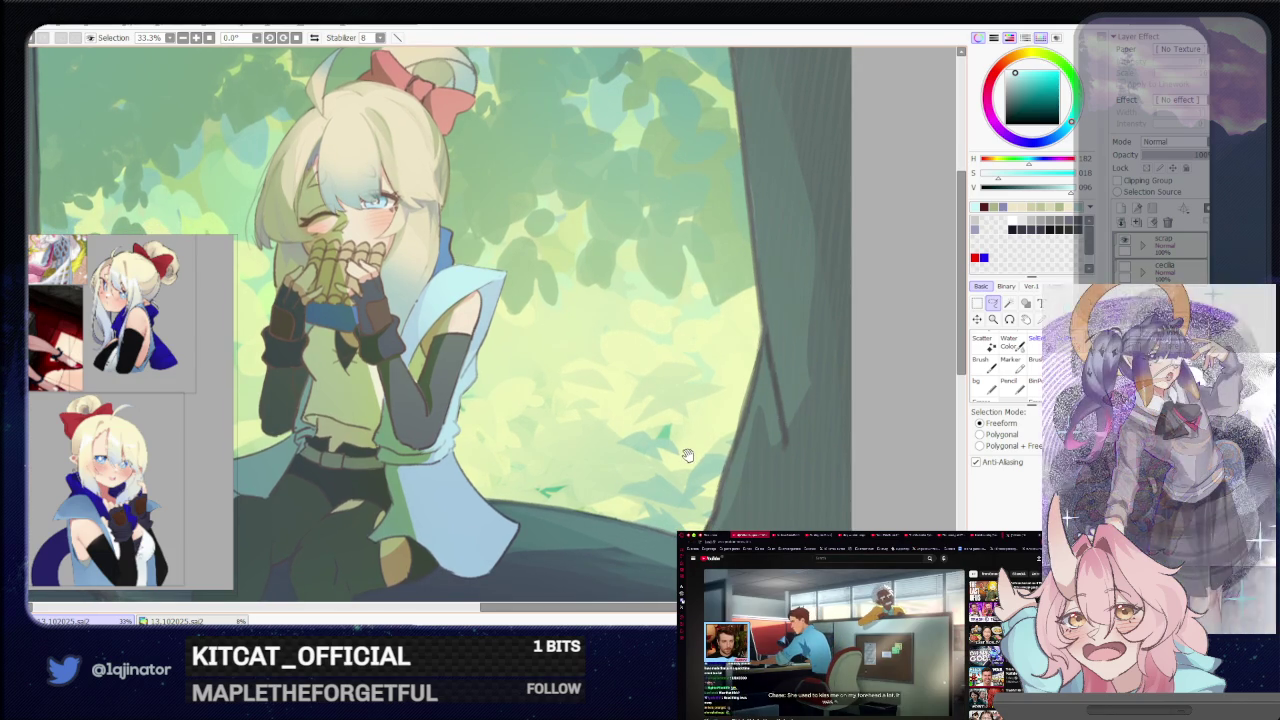
drag(687, 455, 692, 470)
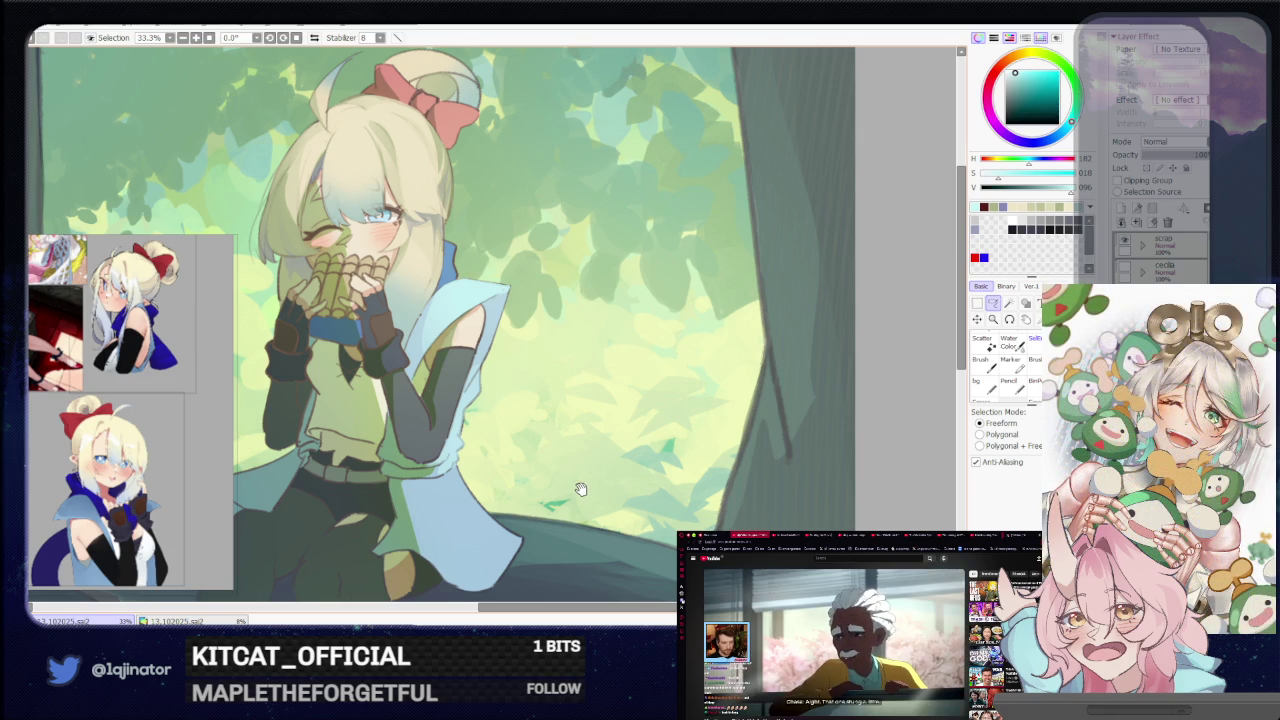
scroll(580, 489, up, 1)
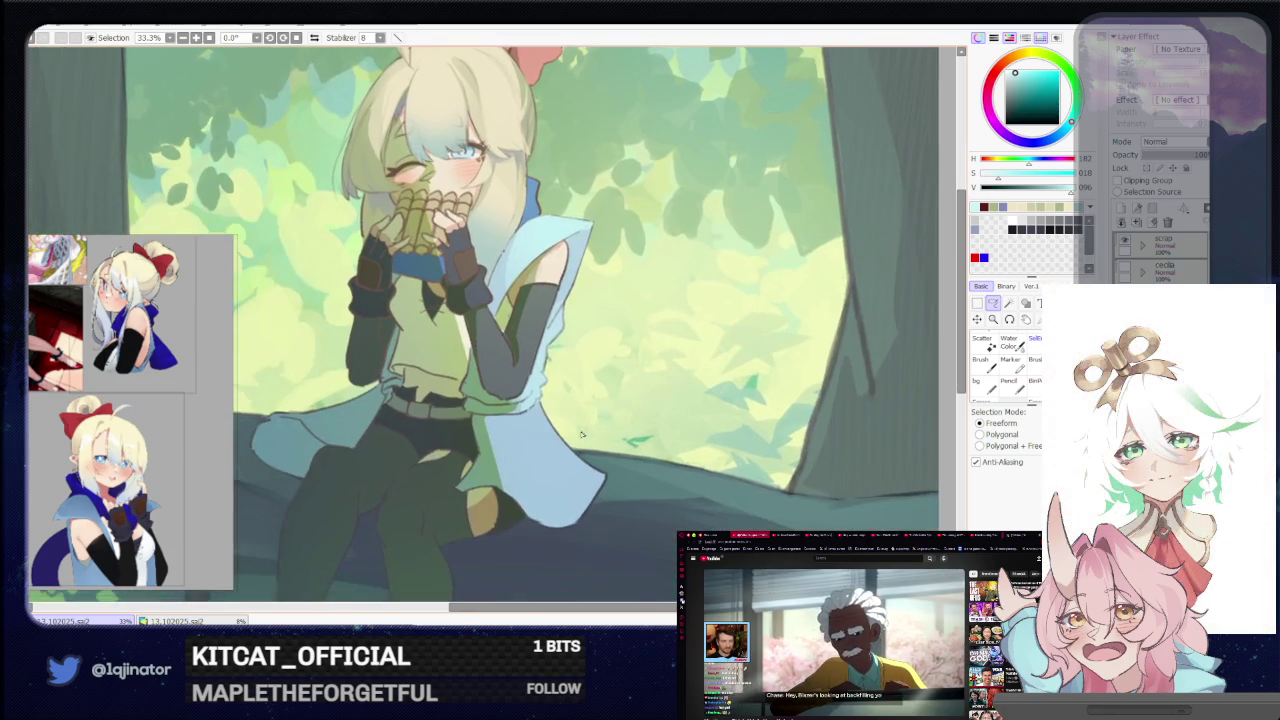
drag(557, 451, 557, 428)
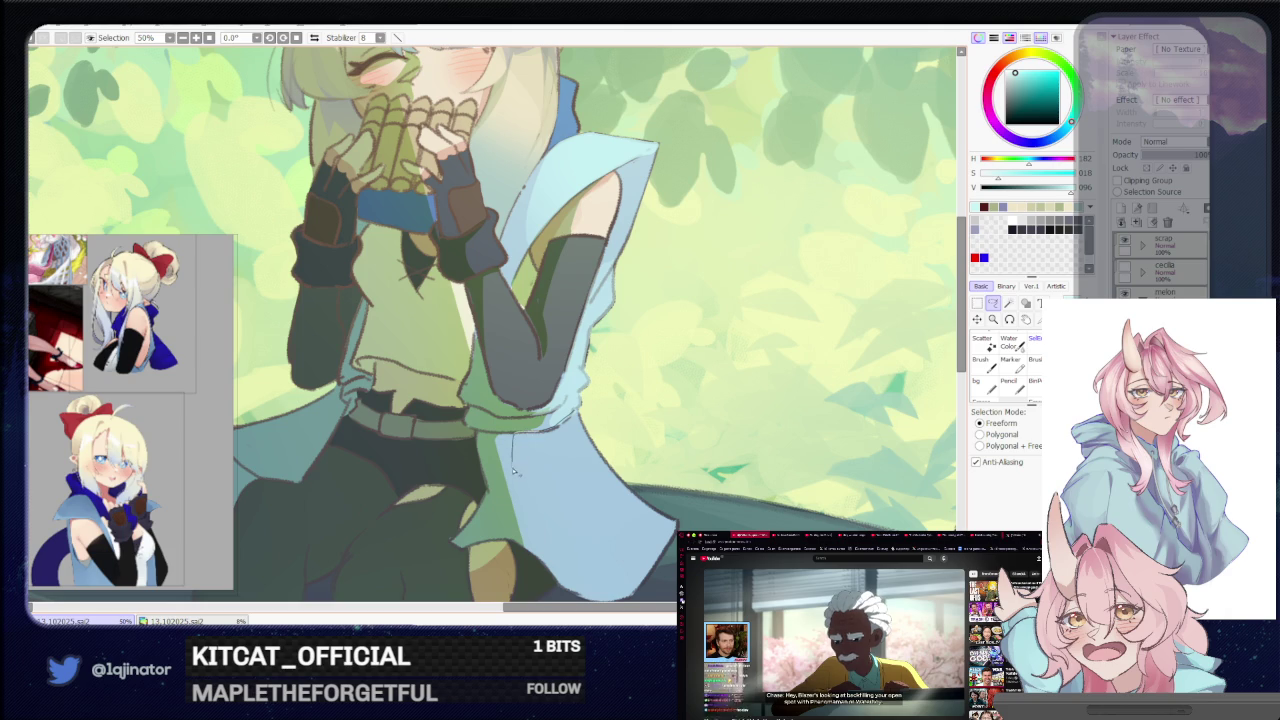
drag(512, 467, 610, 470)
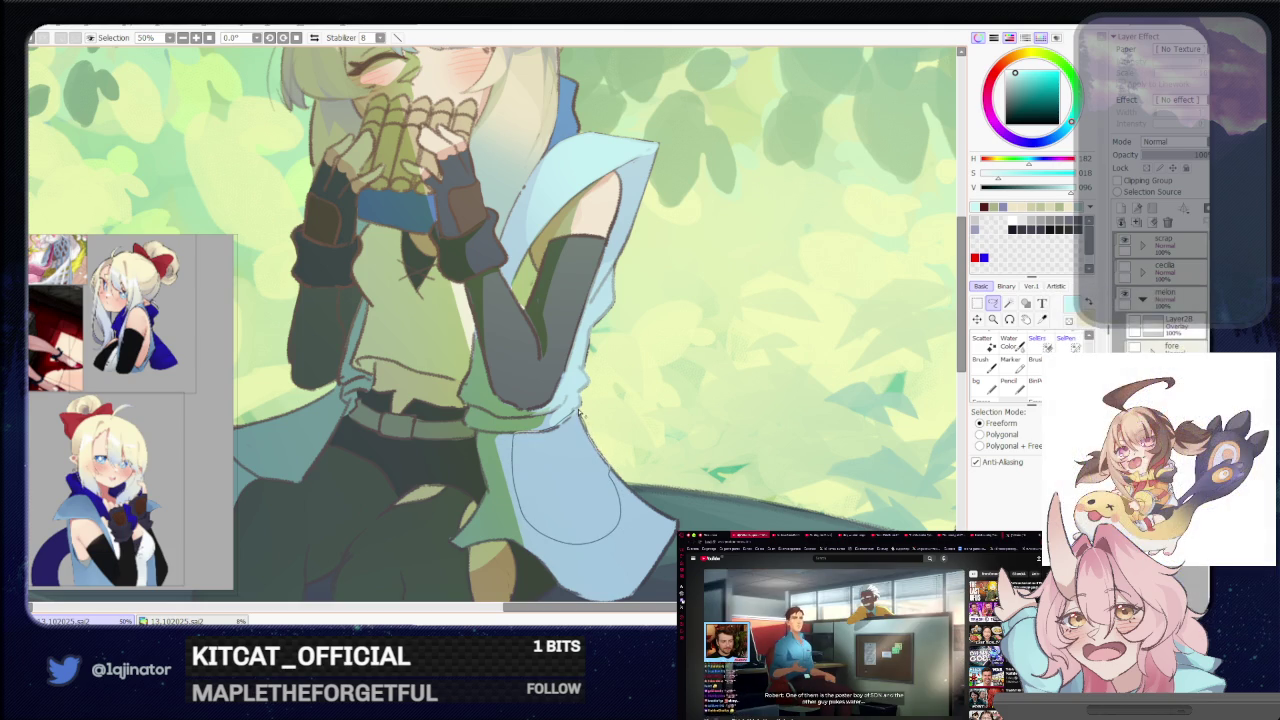
key(h)
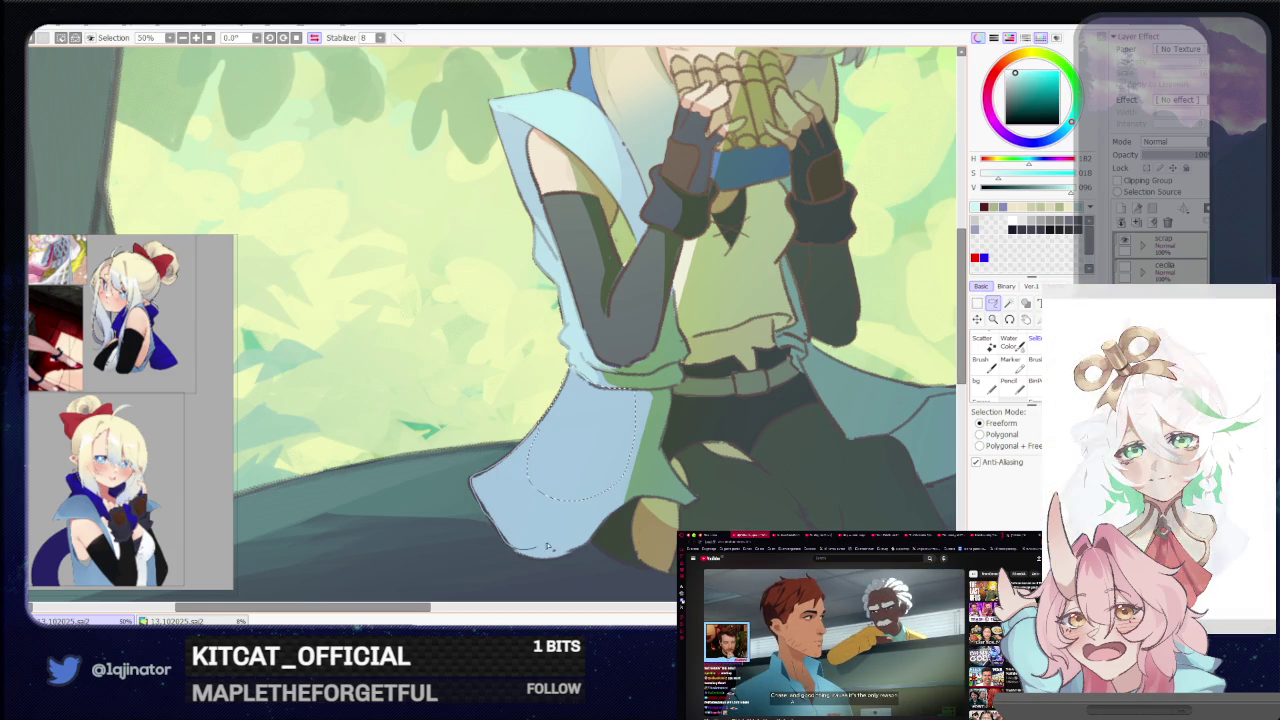
Zoom out to 12.5% and tilt the view 2.5° to see both girls
key(b)
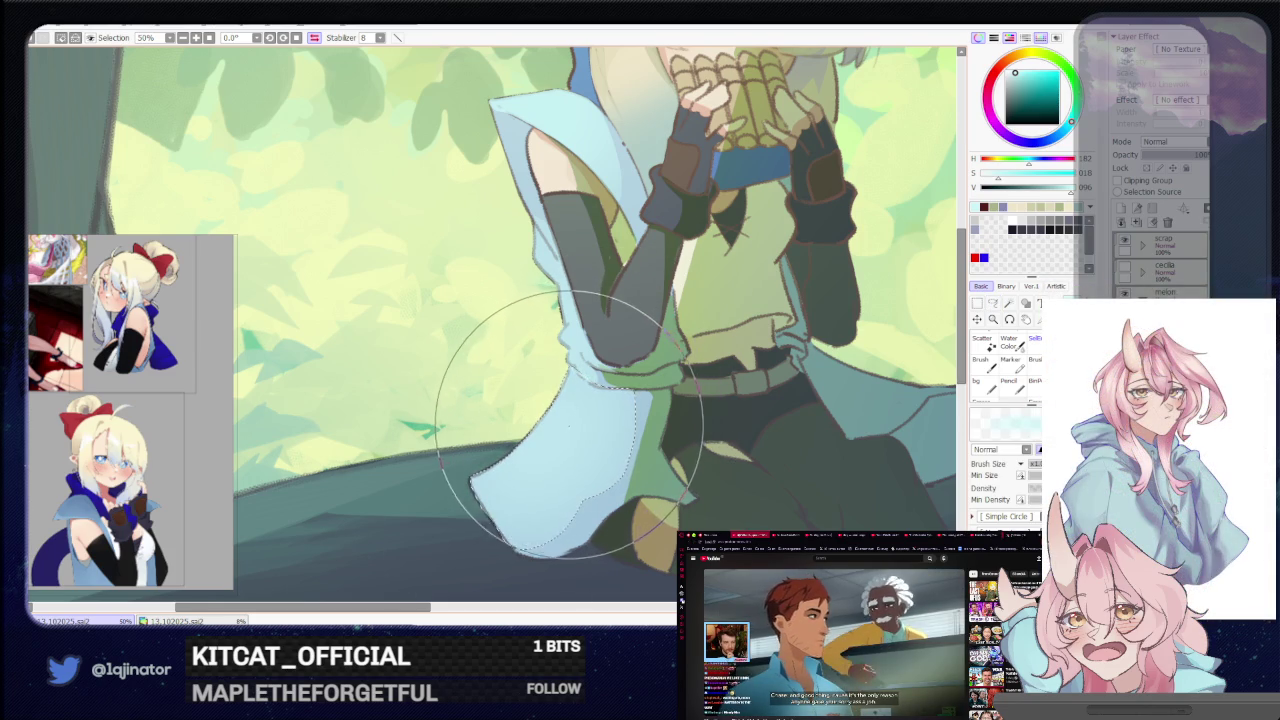
scroll(600, 410, down, 1)
scroll(700, 400, down, 3)
drag(840, 389, 860, 389)
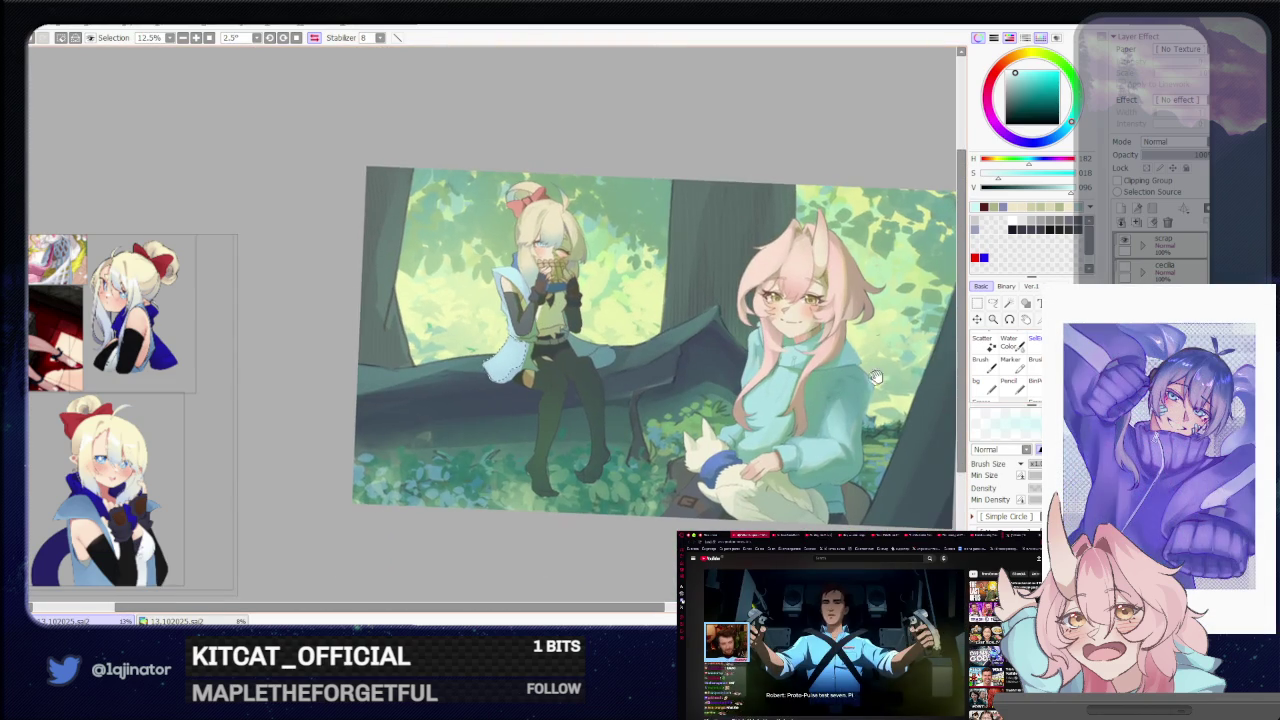
click(993, 305)
scroll(558, 517, up, 2)
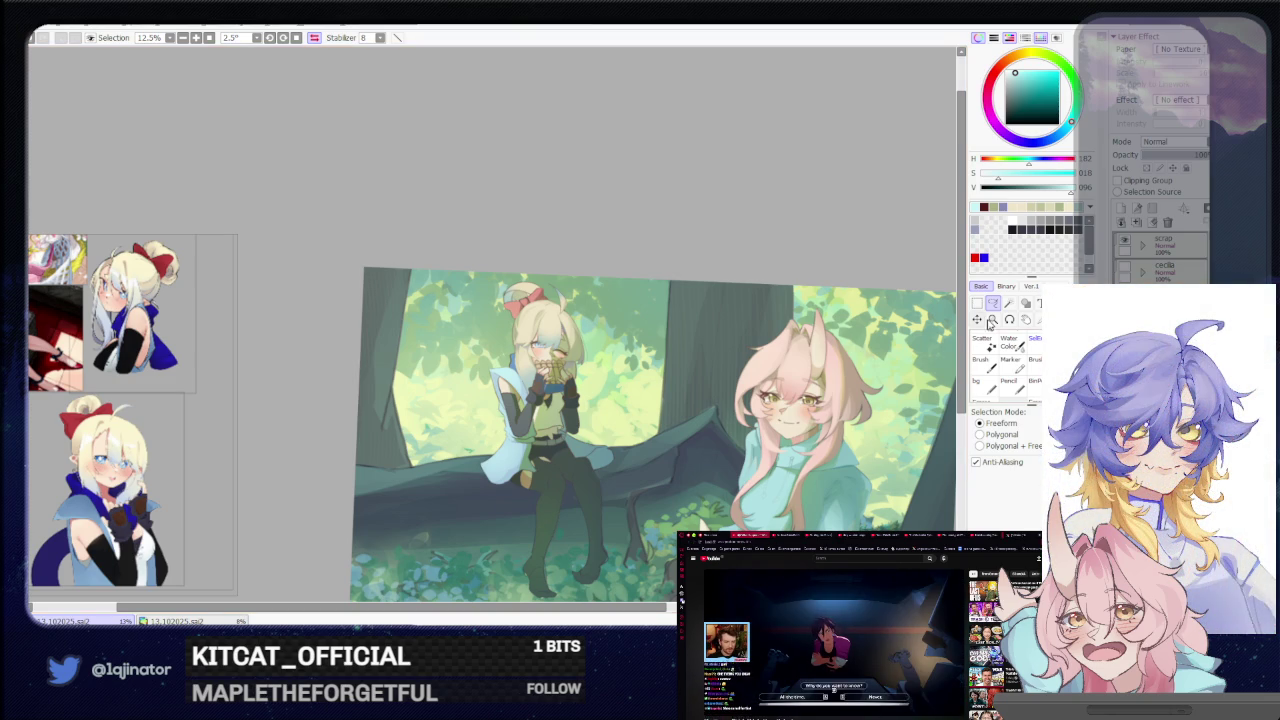
Zoom in on the blonde girl and lasso-select her sleeve
drag(623, 500, 545, 478)
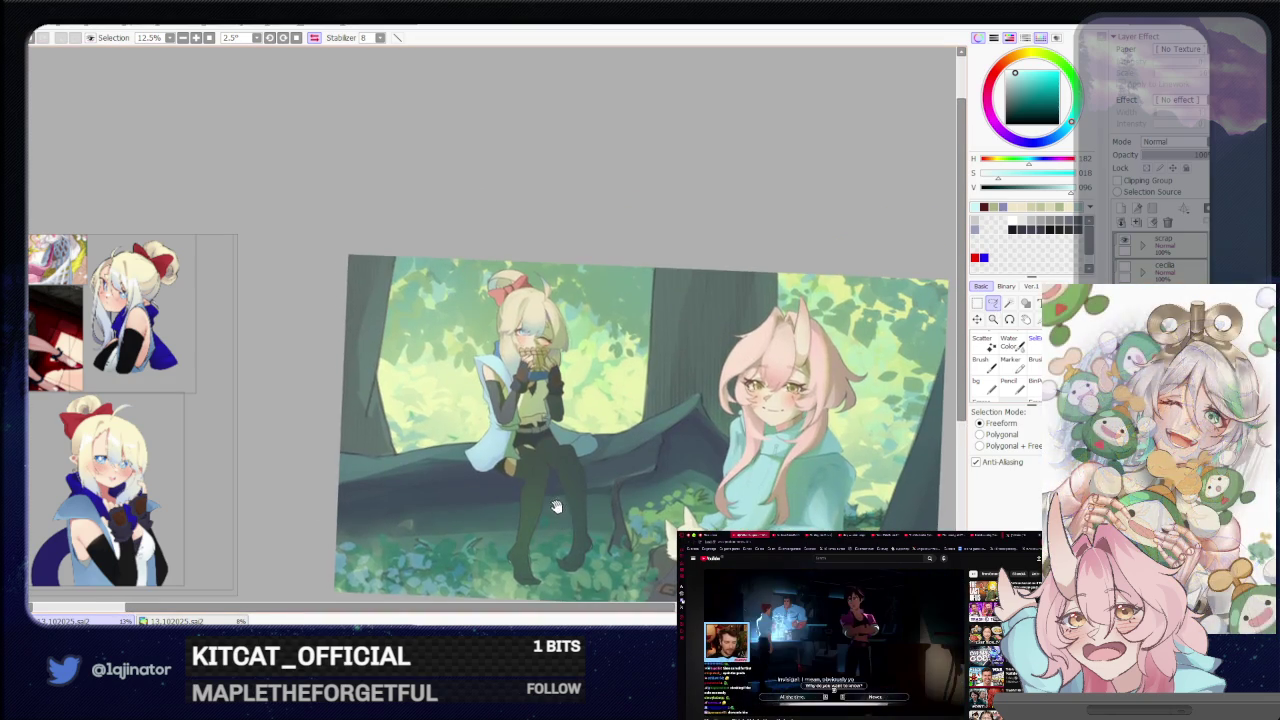
scroll(545, 478, up, 2)
drag(644, 564, 604, 494)
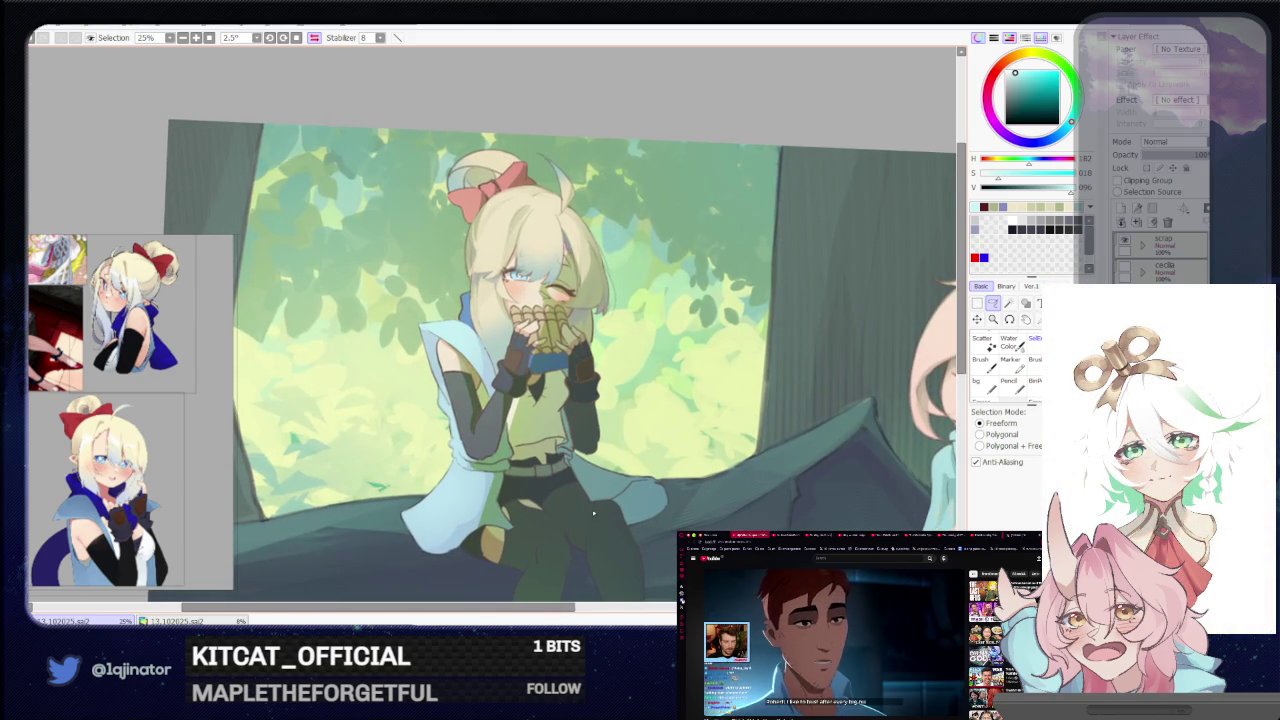
scroll(593, 508, up, 2)
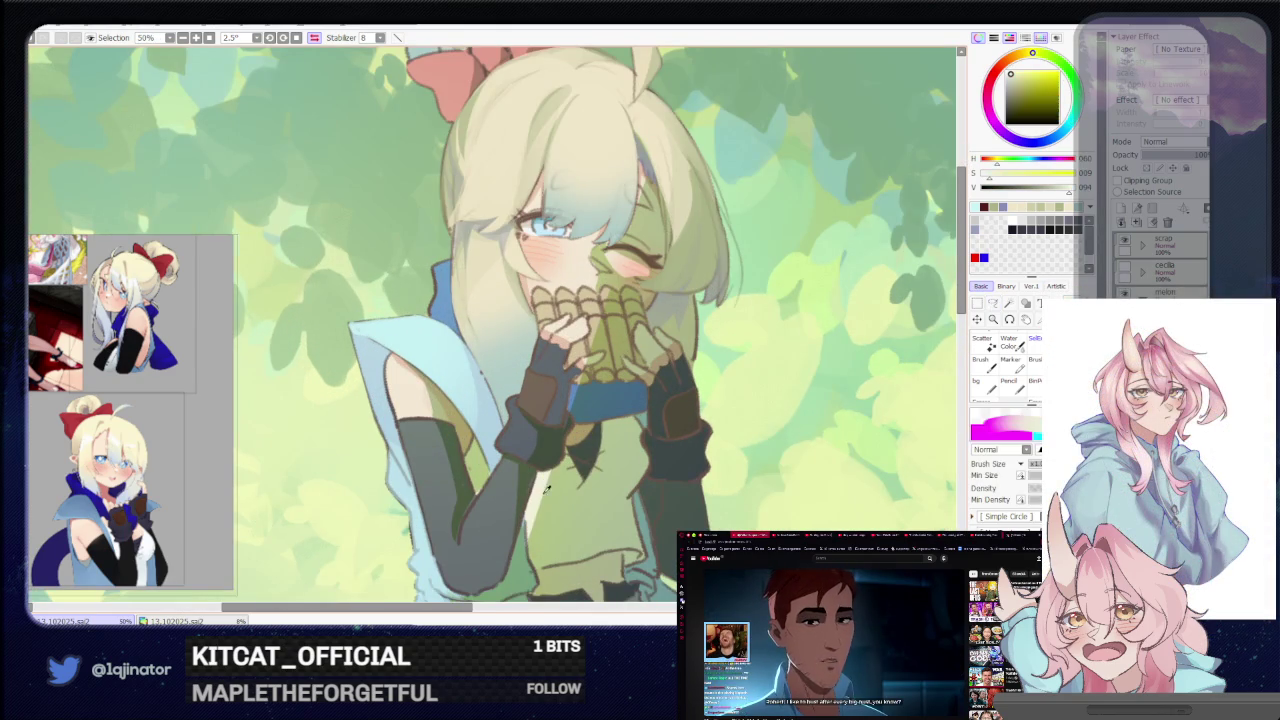
click(993, 303)
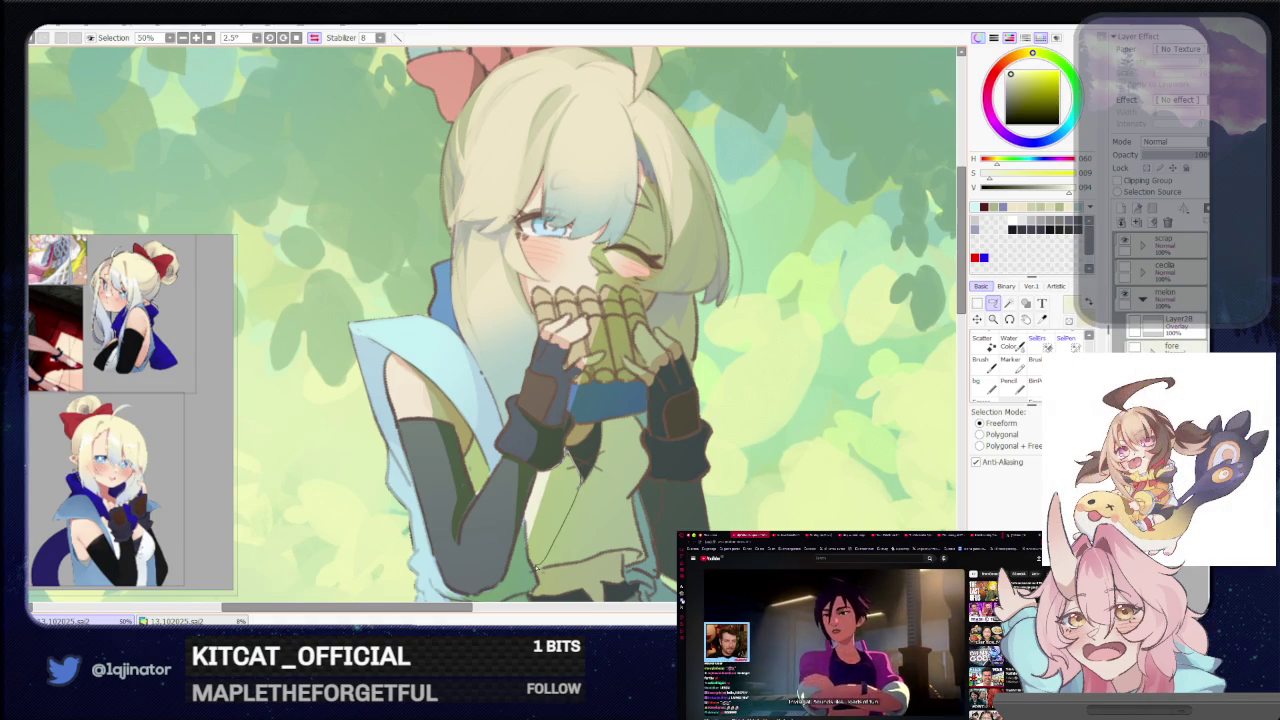
drag(537, 567, 558, 425)
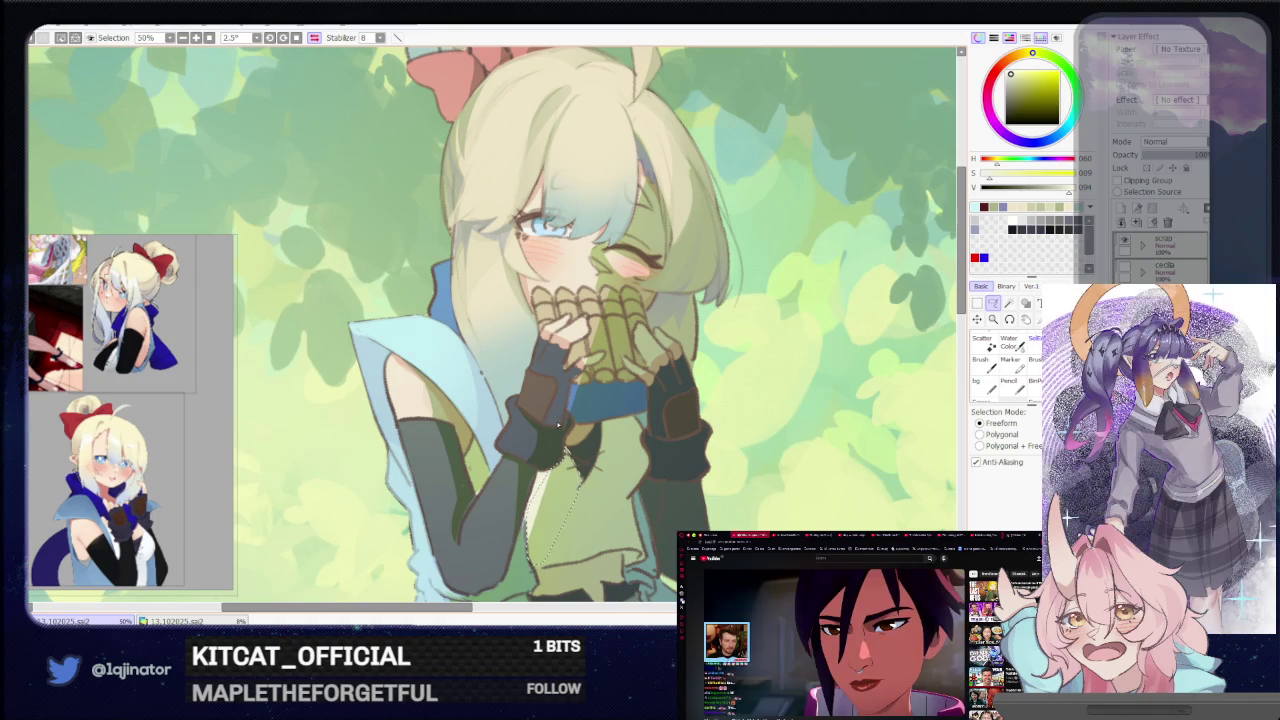
mouse_move(540, 422)
mouse_down()
mouse_move(568, 476)
mouse_move(532, 451)
mouse_up()
key(b)
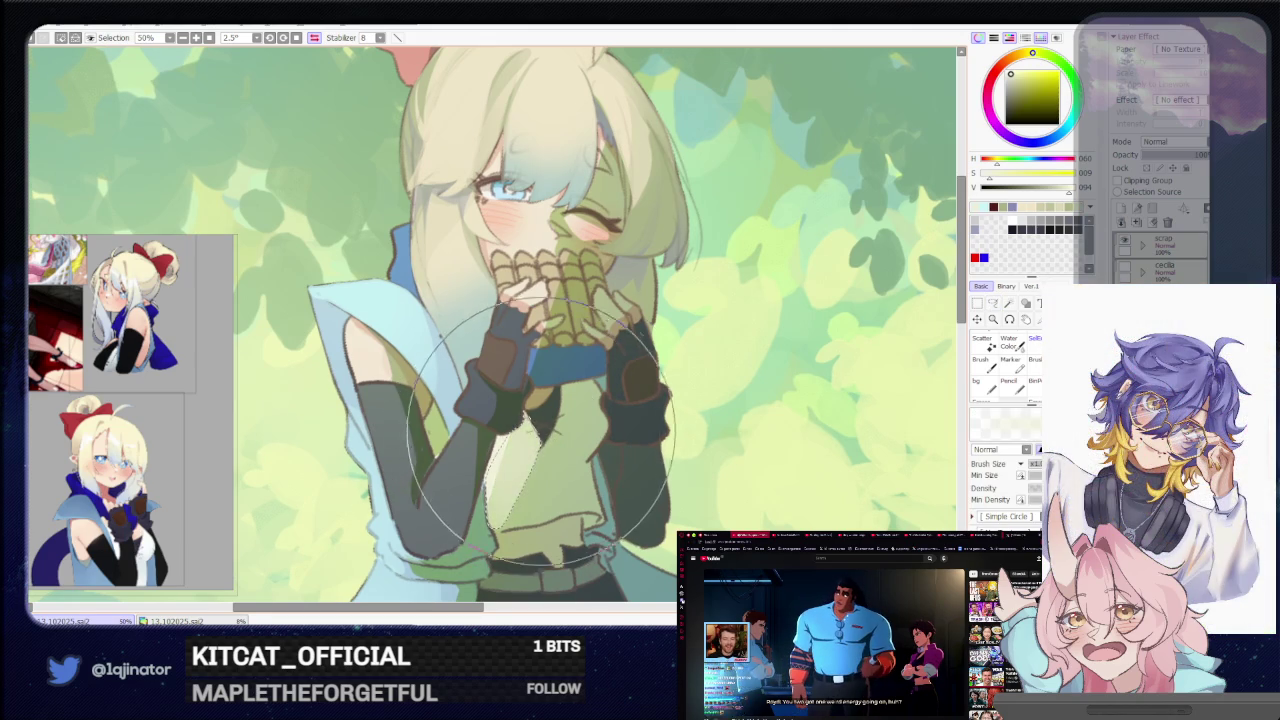
Zoom out, reset the view rotation and mirror the canvas to check the composition
scroll(500, 380, down, 2)
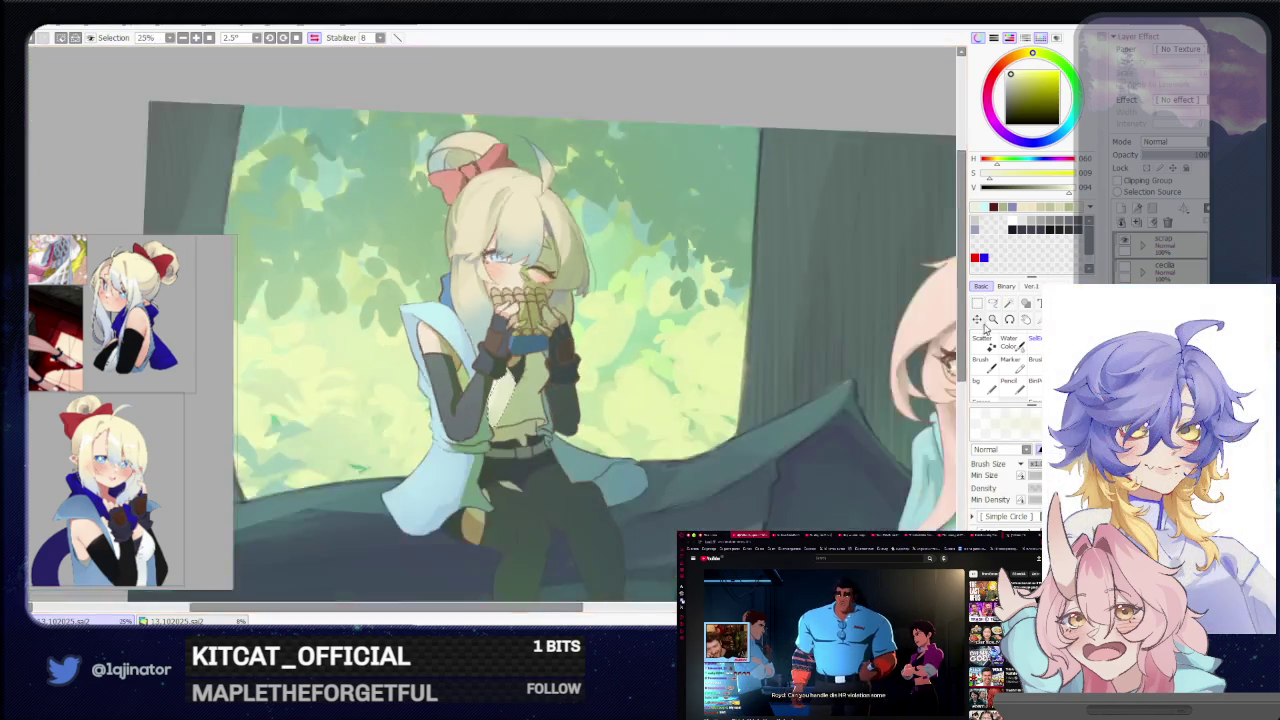
scroll(500, 380, down, 1)
click(992, 305)
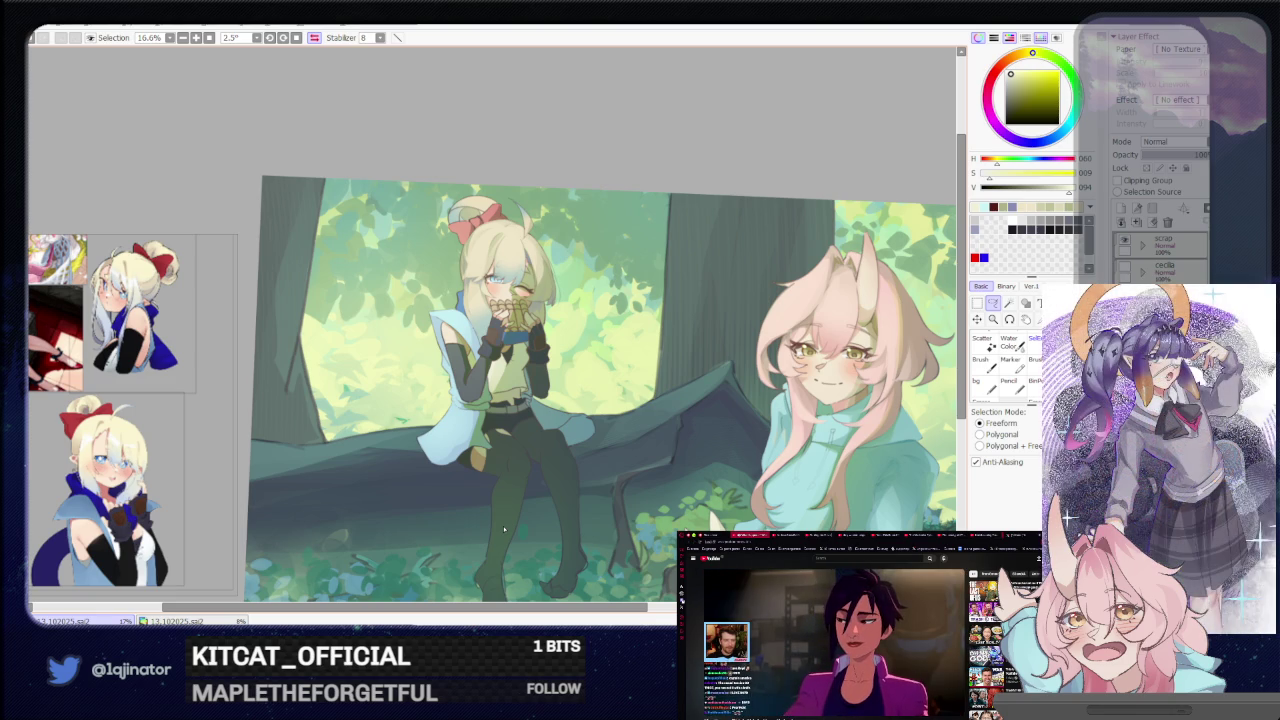
scroll(504, 530, down, 1)
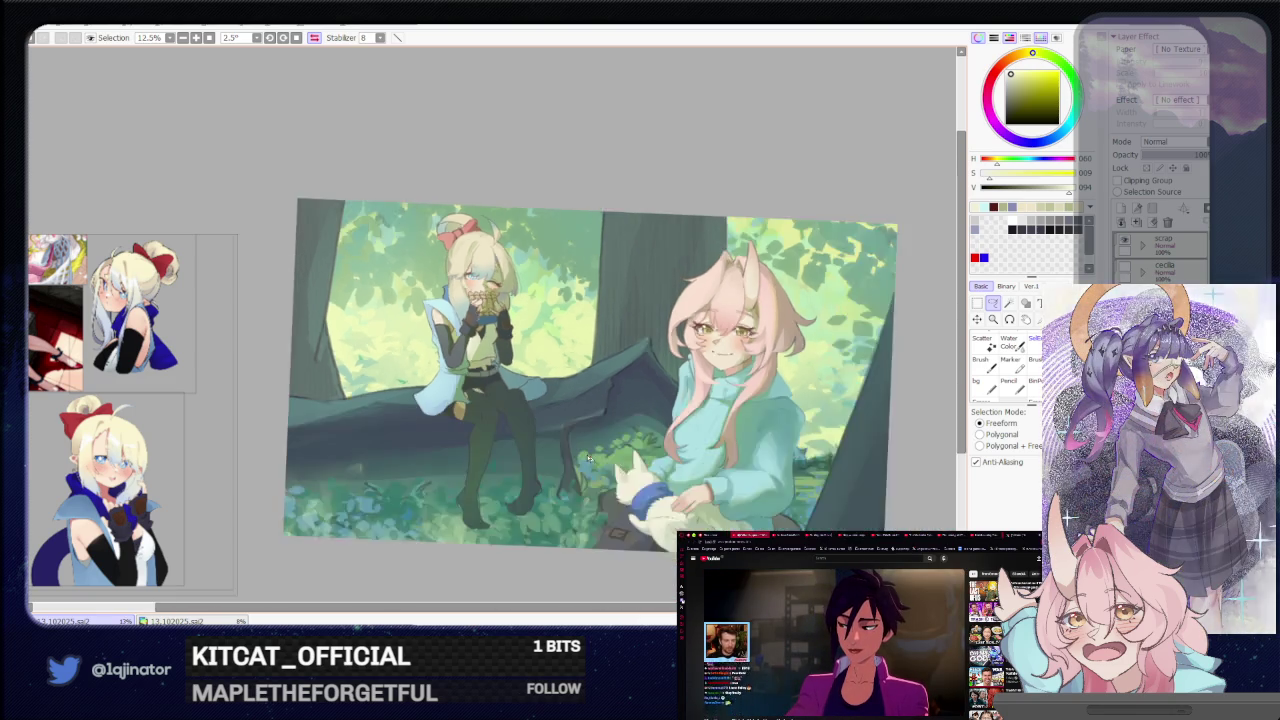
scroll(548, 436, down, 2)
key(Home)
key(Insert)
scroll(549, 434, up, 2)
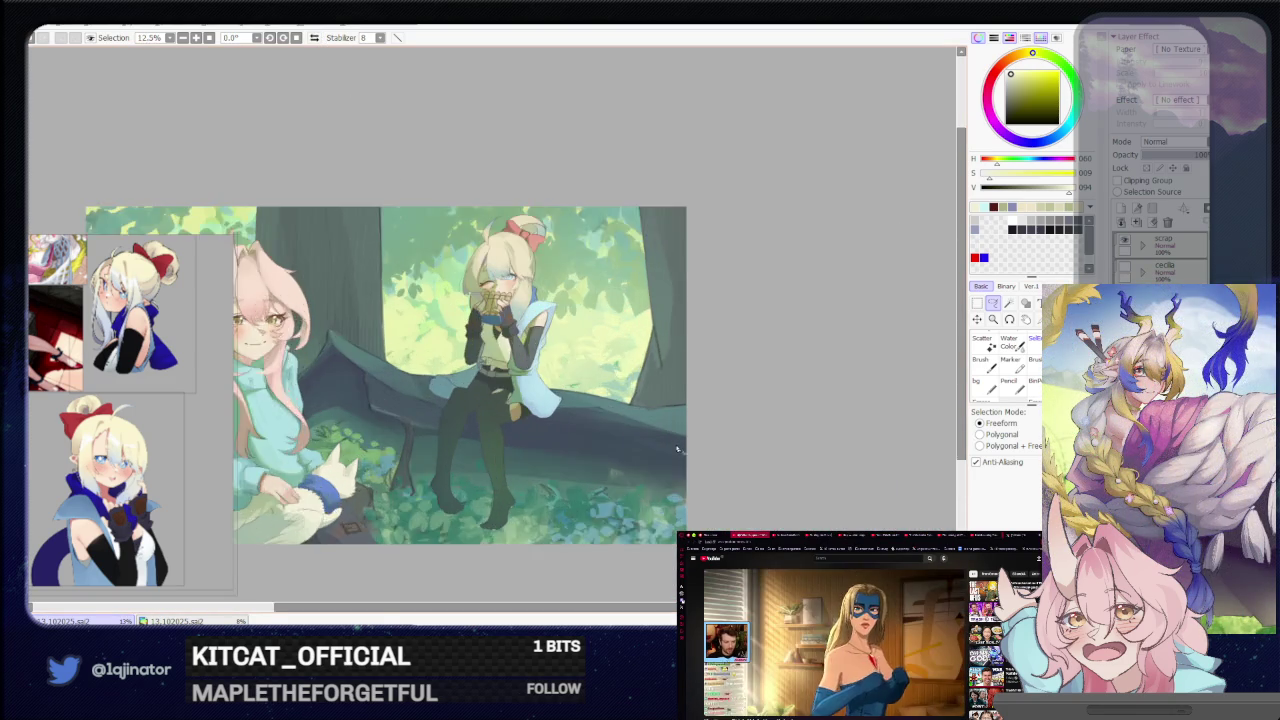
Zoom in on the girl's torso and sample the muted green of her shirt
scroll(658, 447, up, 3)
mouse_move(658, 447)
mouse_down()
mouse_move(624, 473)
mouse_move(621, 500)
mouse_up()
scroll(622, 480, down, 1)
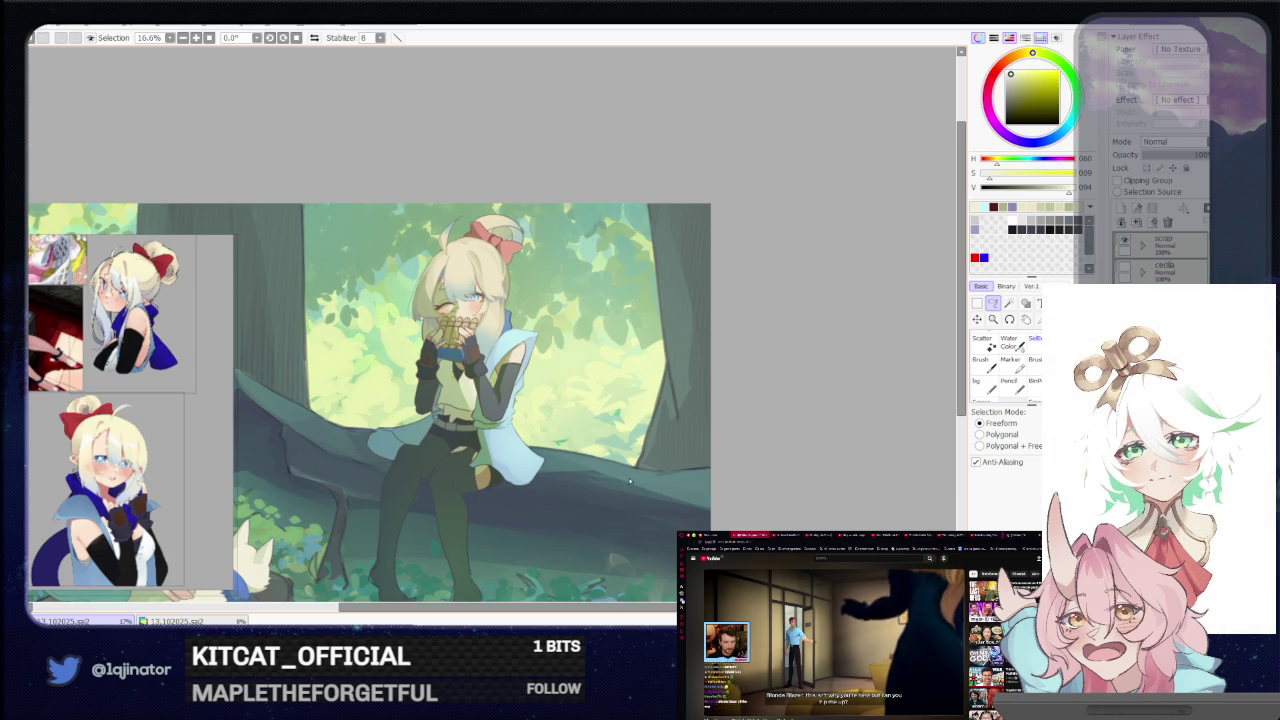
key(ctrl+plus)
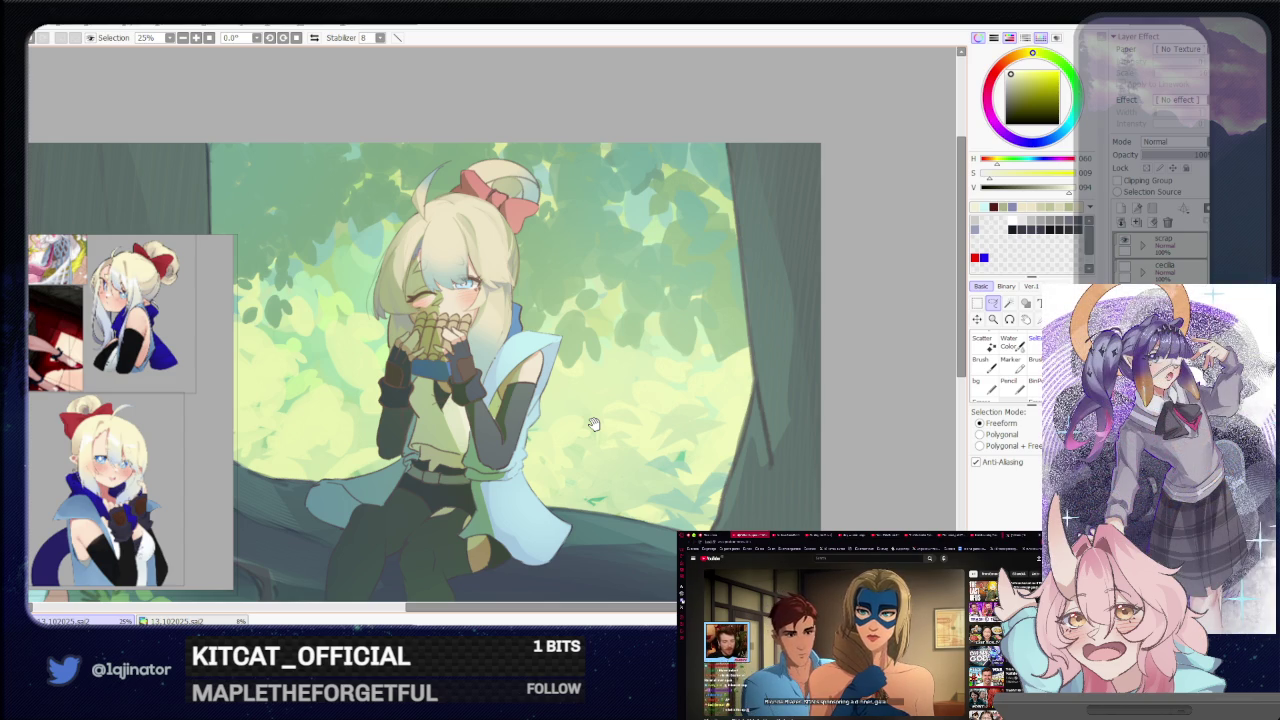
scroll(597, 492, up, 1)
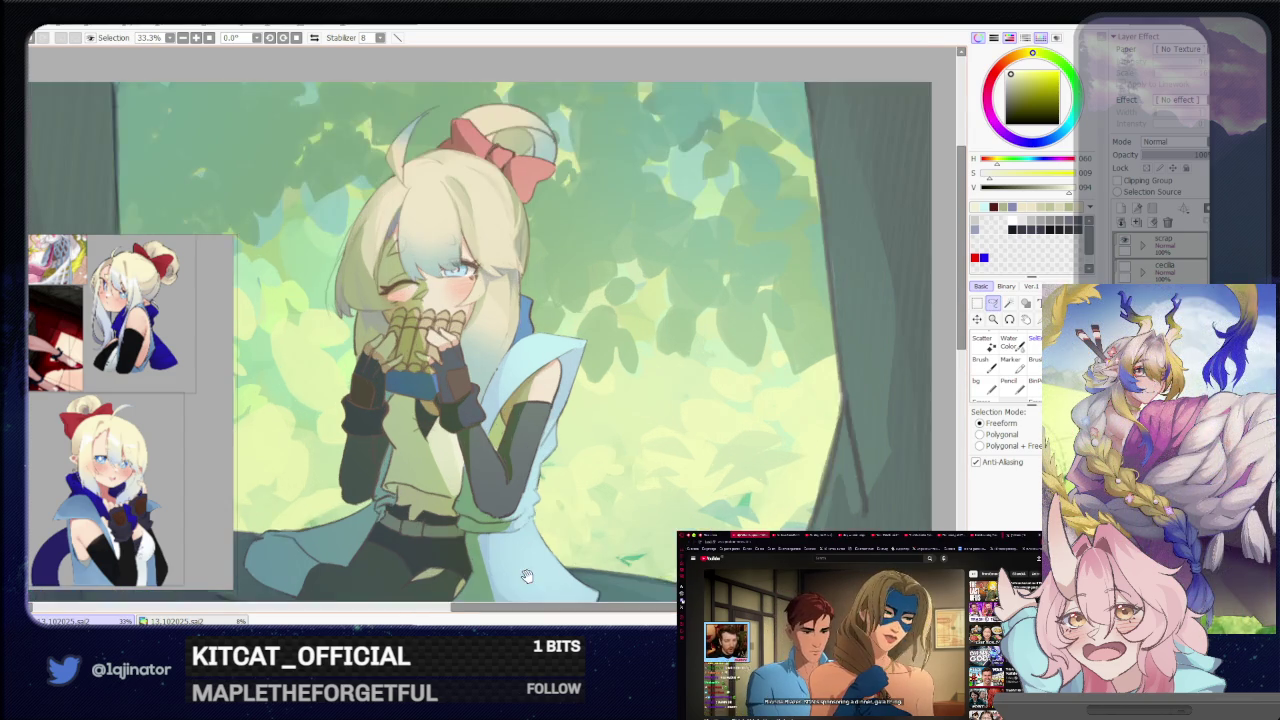
scroll(560, 495, up, 1)
scroll(520, 498, up, 1)
key(b)
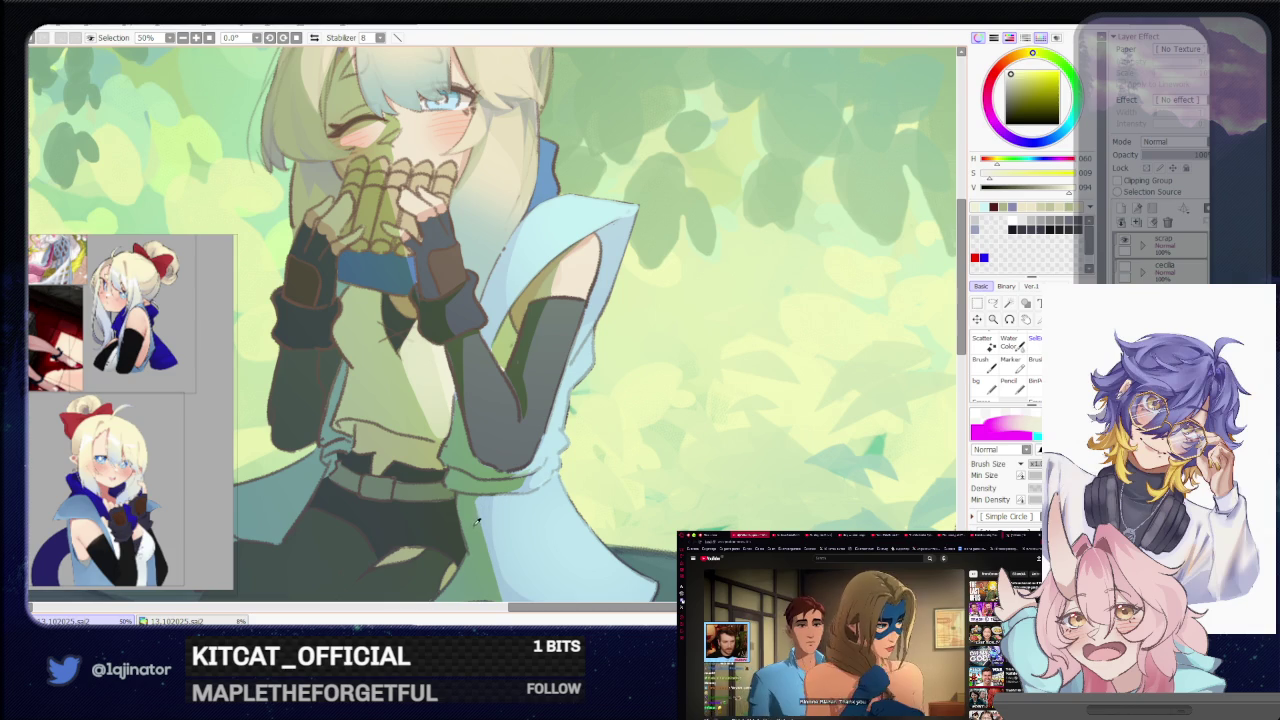
alt+click(656, 420)
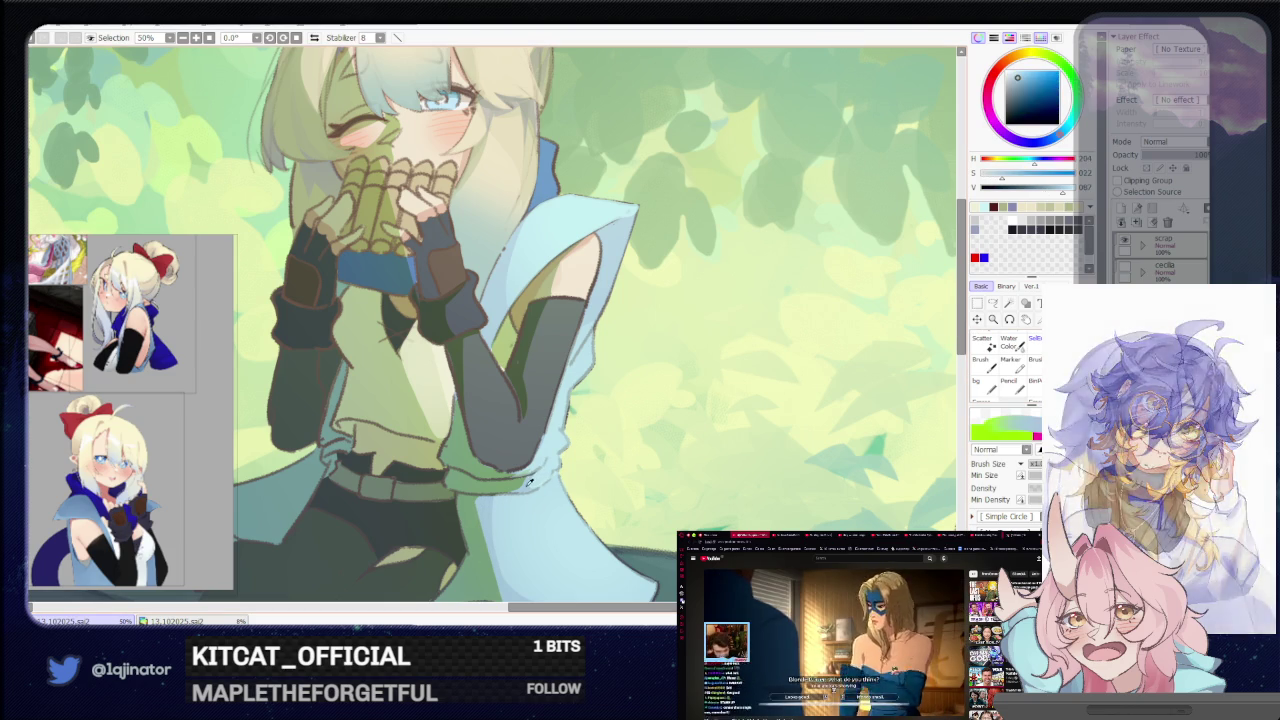
Sample the cape's pale blue (H204 S022 V087) and switch to the Lasso at 75% zoom
alt+click(803, 371)
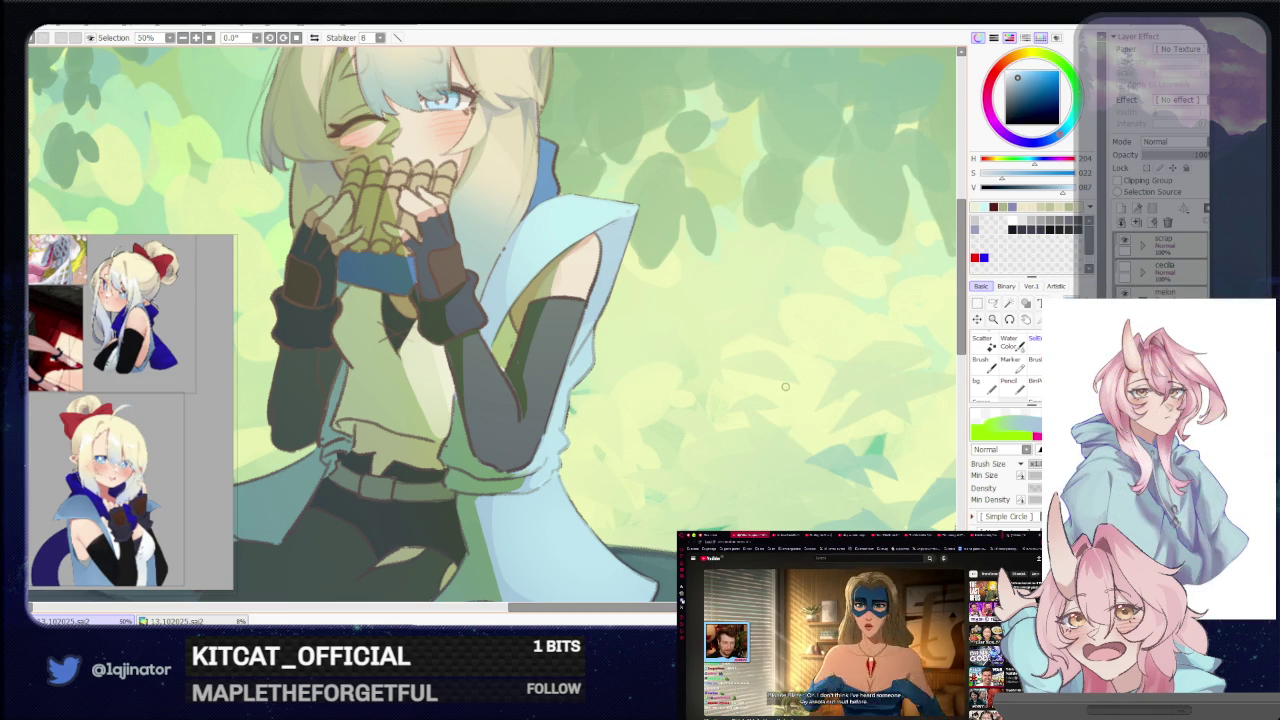
key(a)
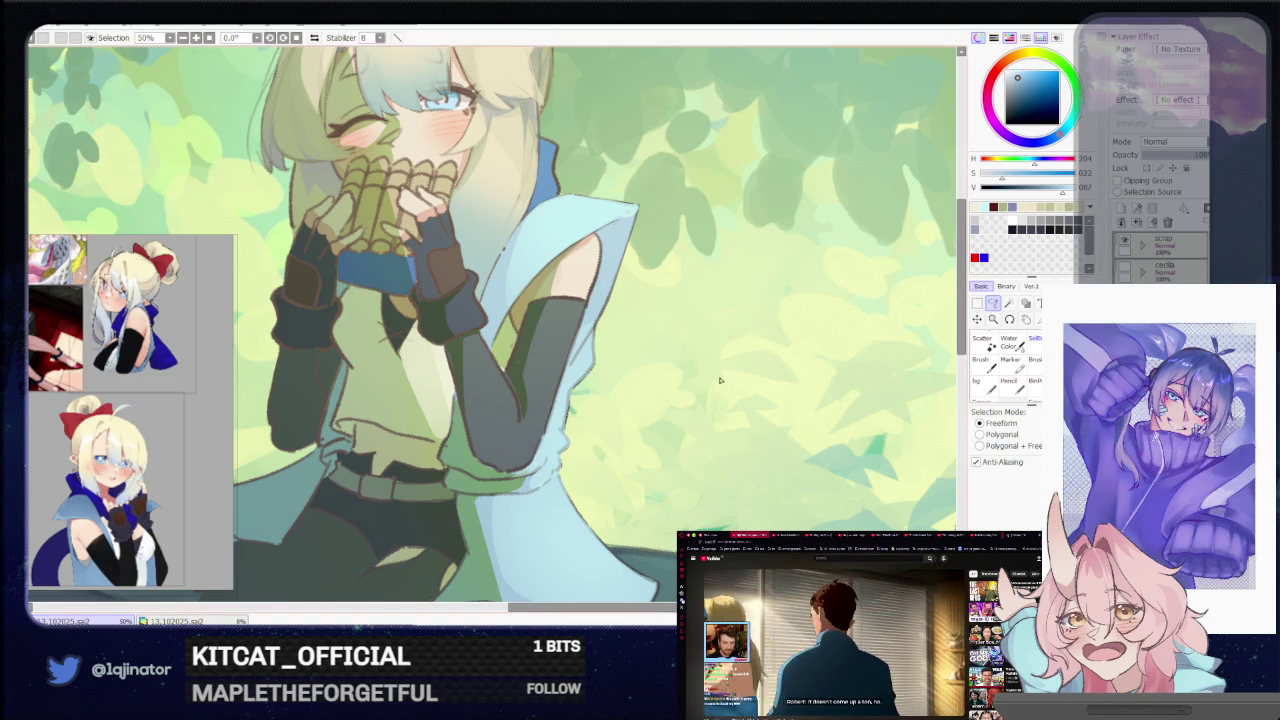
scroll(700, 380, up, 1)
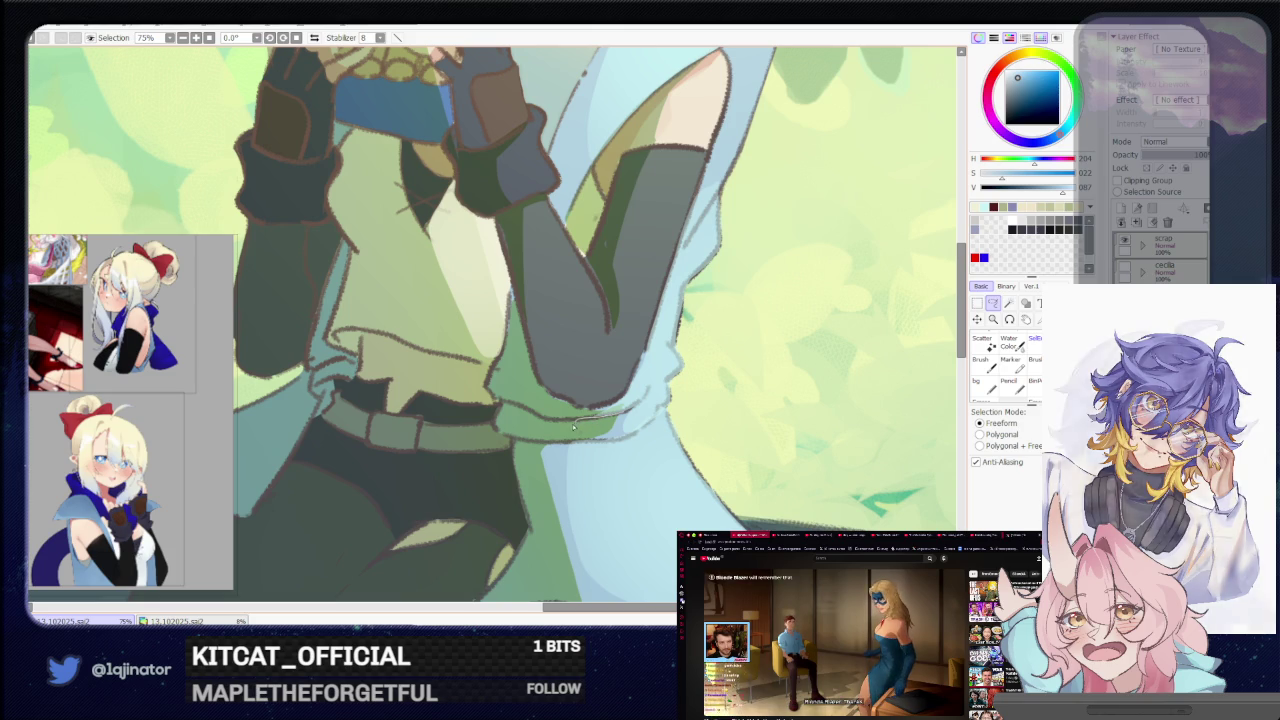
Lasso the small spot beside the sleeve cuff, paint it pale blue, then zoom out
drag(611, 440, 623, 402)
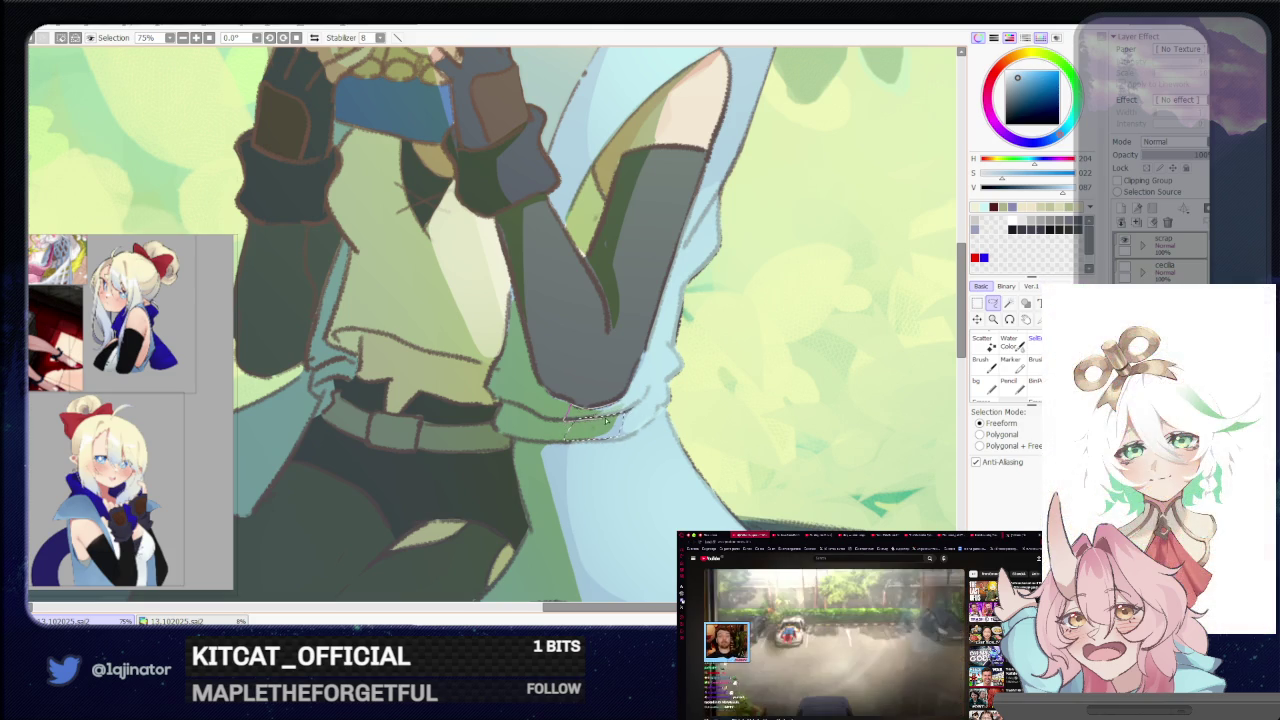
key(b)
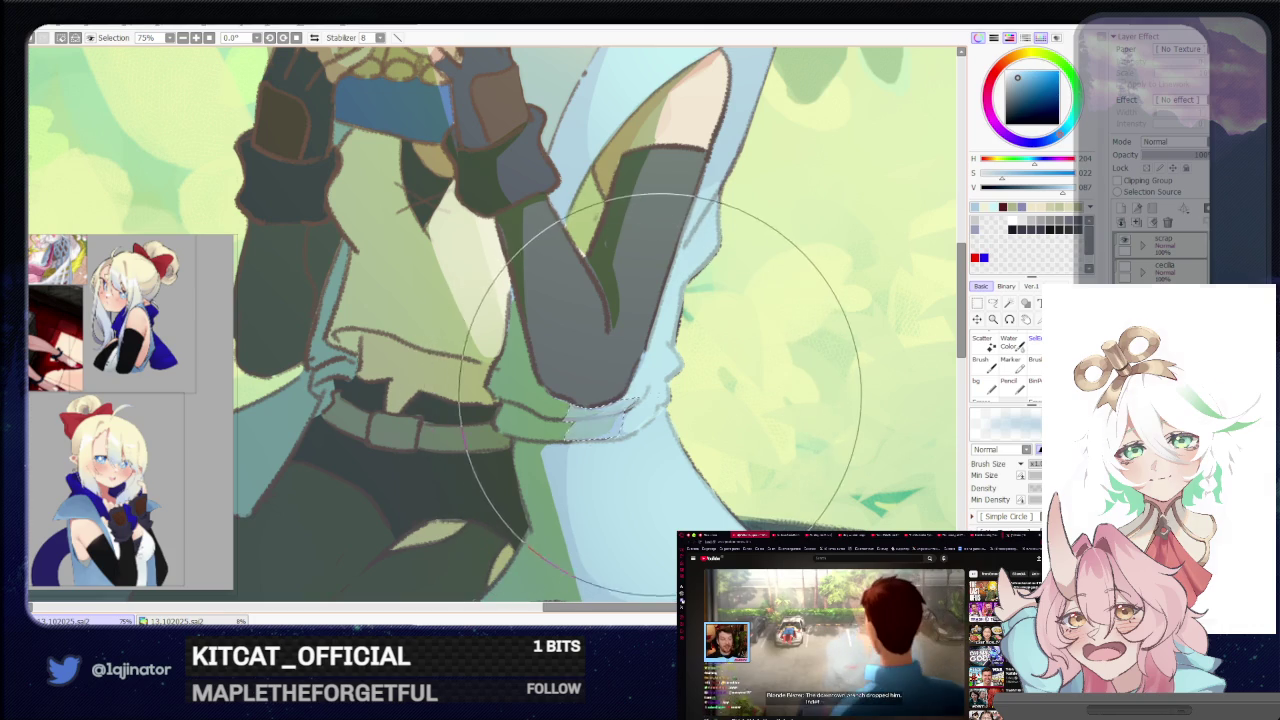
scroll(660, 370, down, 2)
scroll(760, 375, down, 3)
key(m)
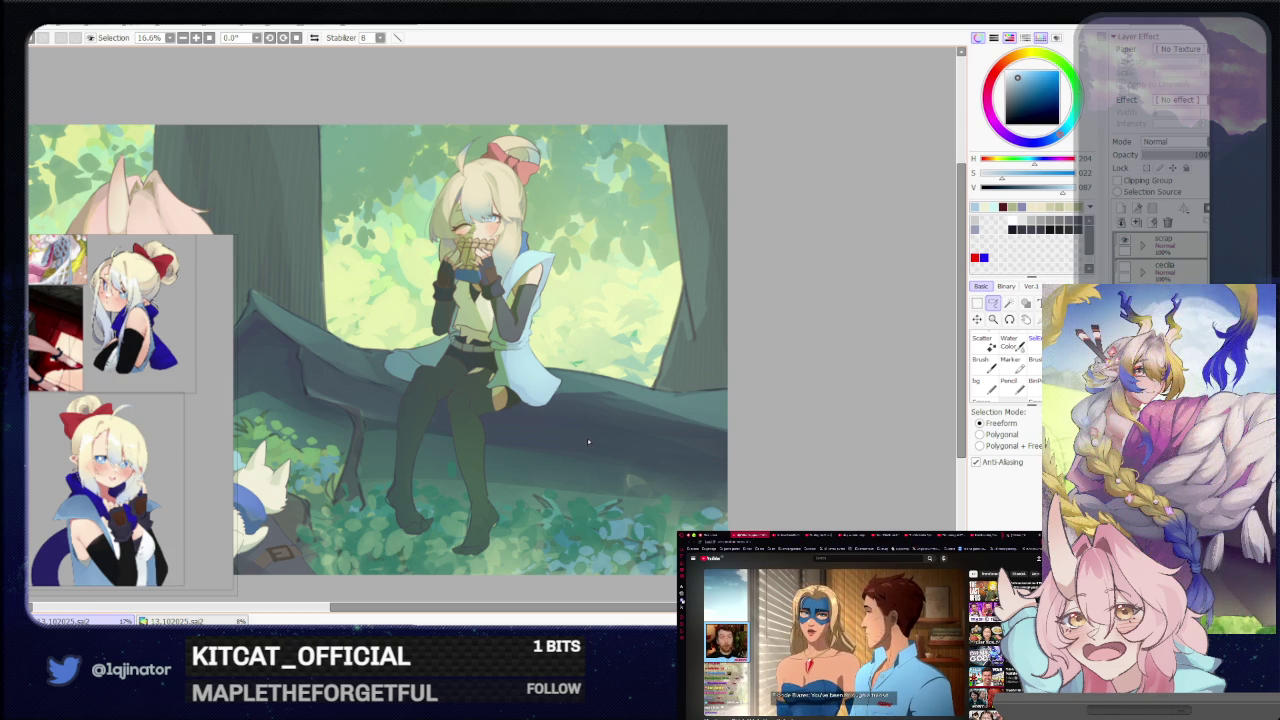
Zoom in and lasso around the edge of the girl's raised glove
scroll(760, 405, up, 2)
scroll(680, 425, up, 1)
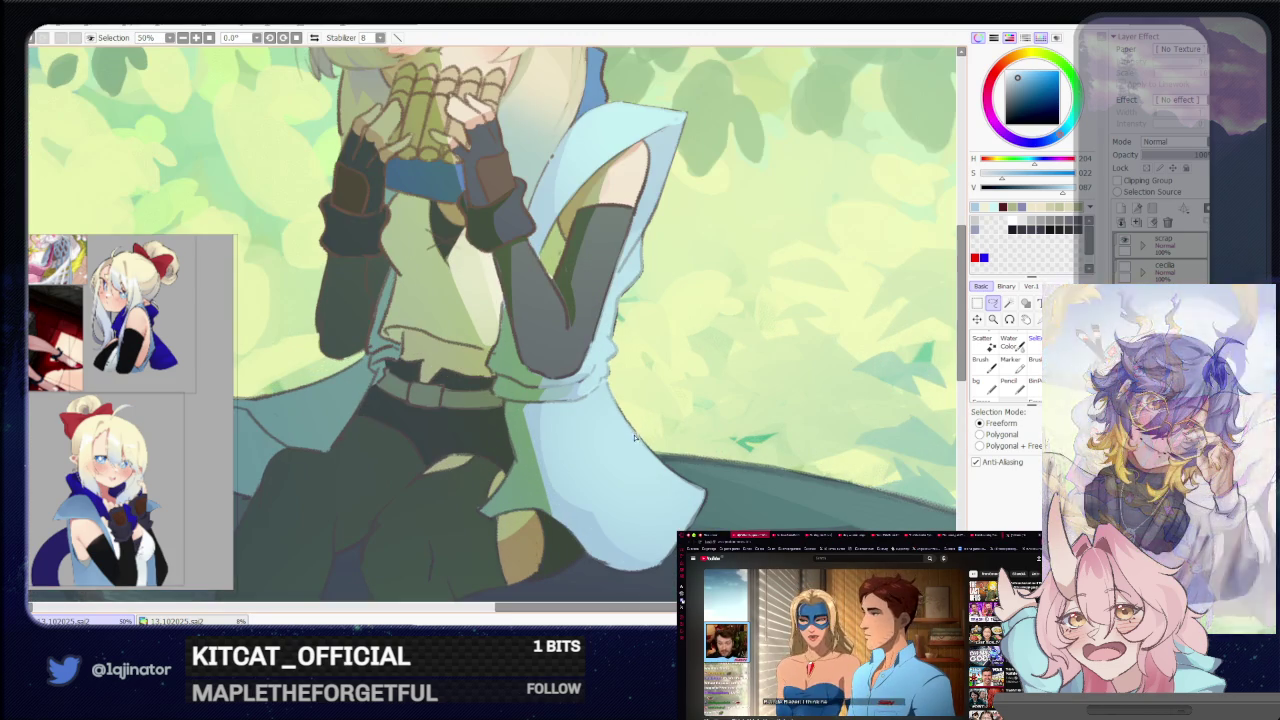
drag(640, 418, 607, 402)
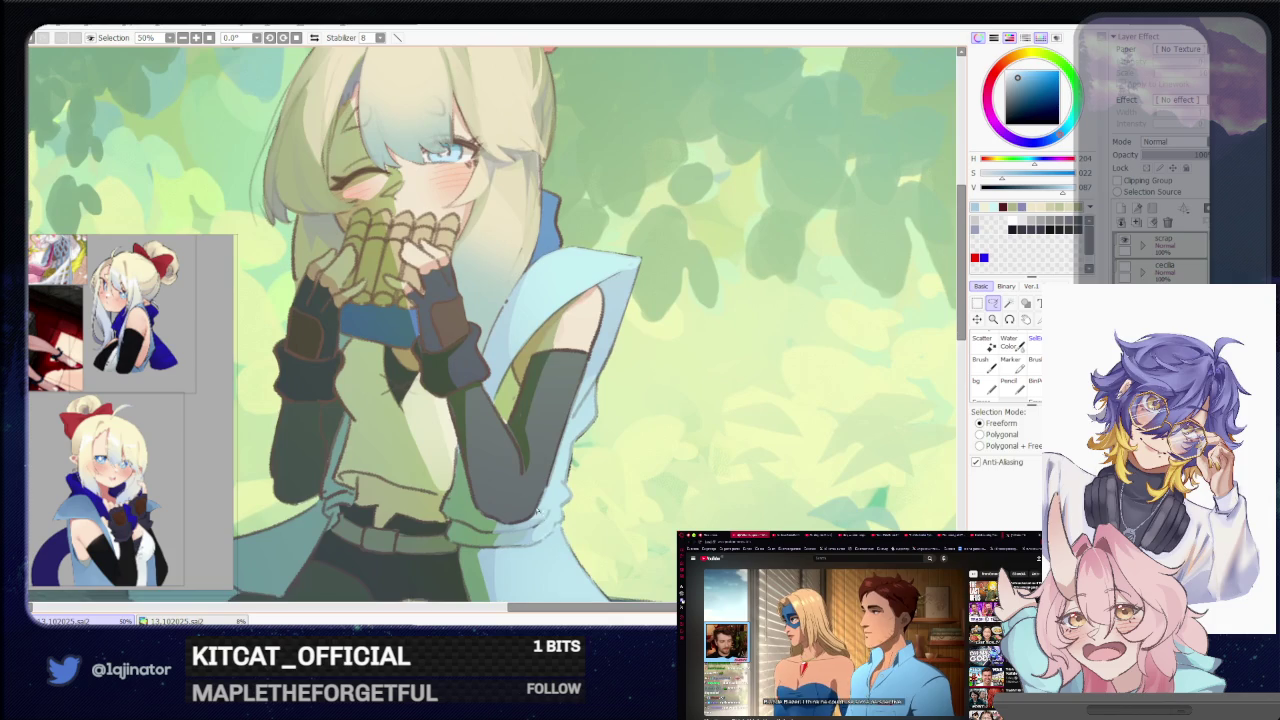
key(b)
click(992, 304)
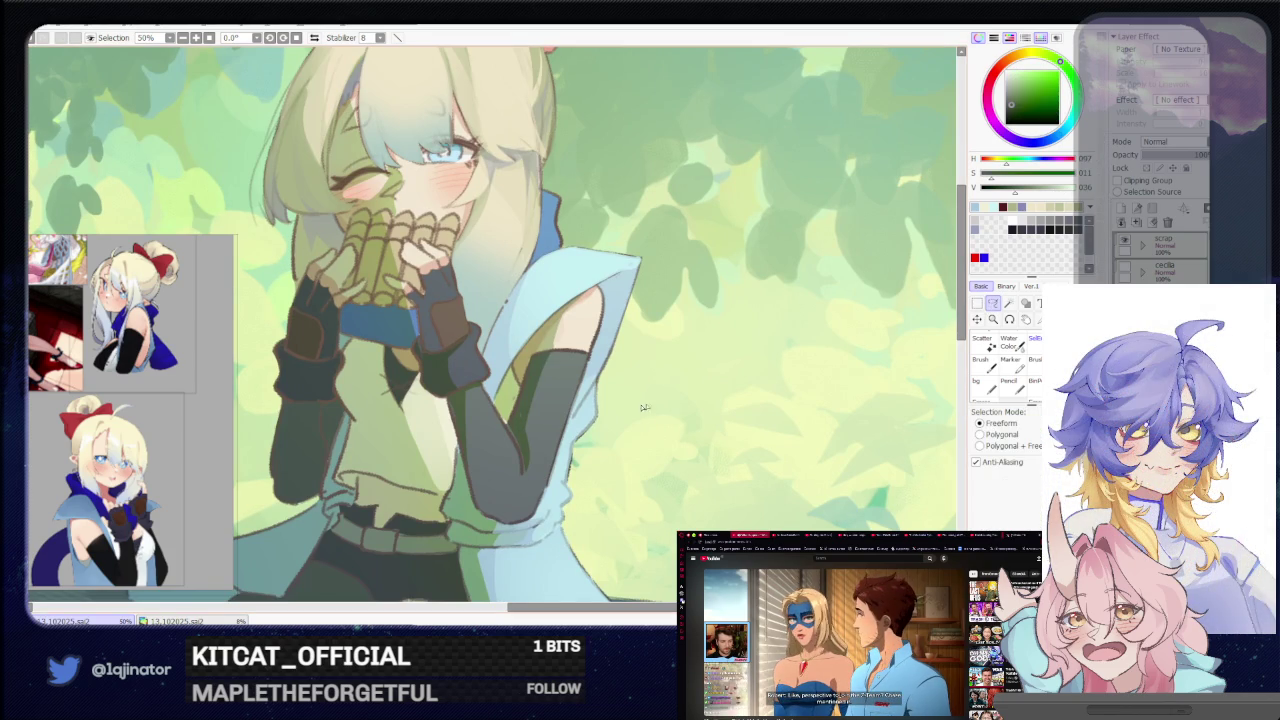
scroll(490, 420, up, 1)
scroll(505, 395, up, 1)
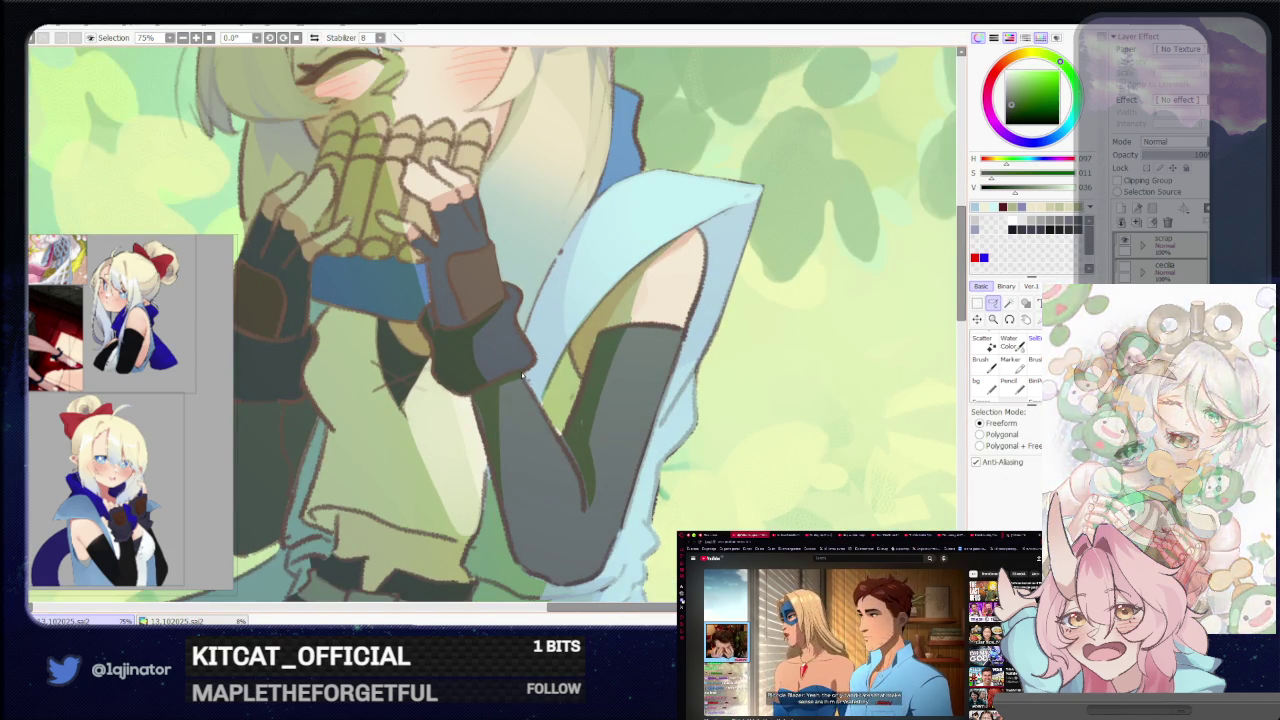
drag(474, 398, 508, 524)
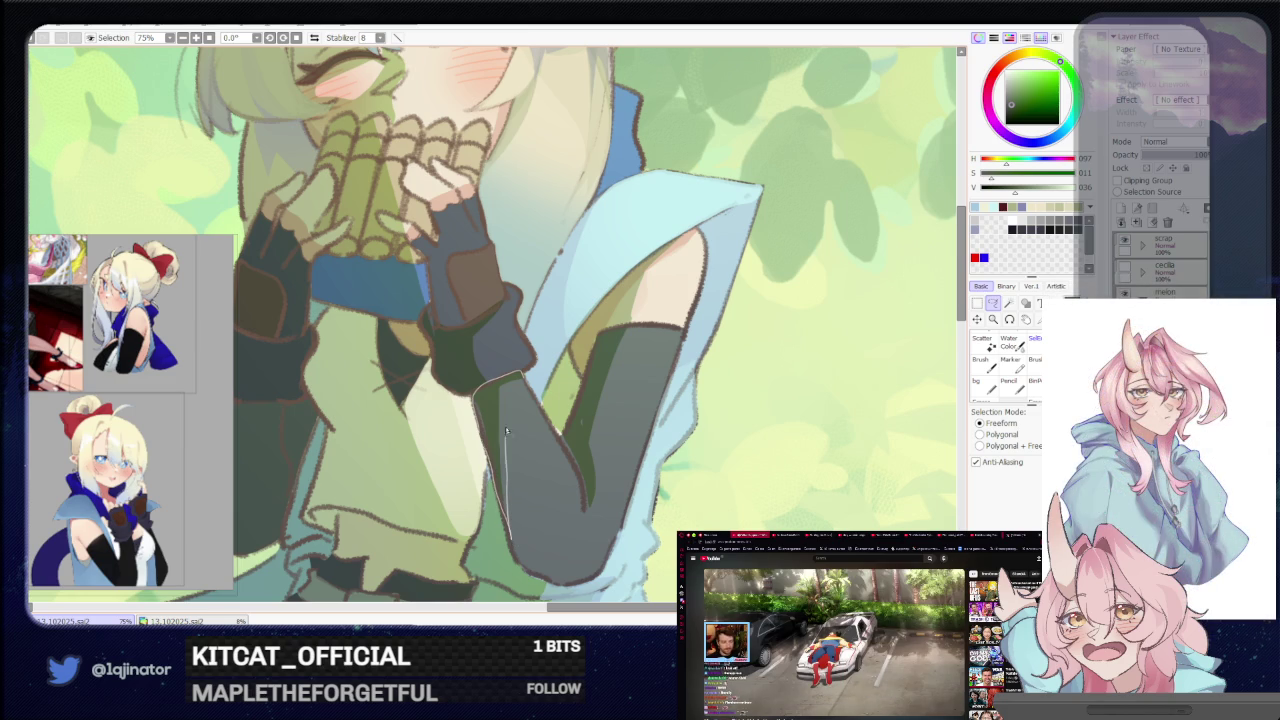
drag(506, 443, 532, 382)
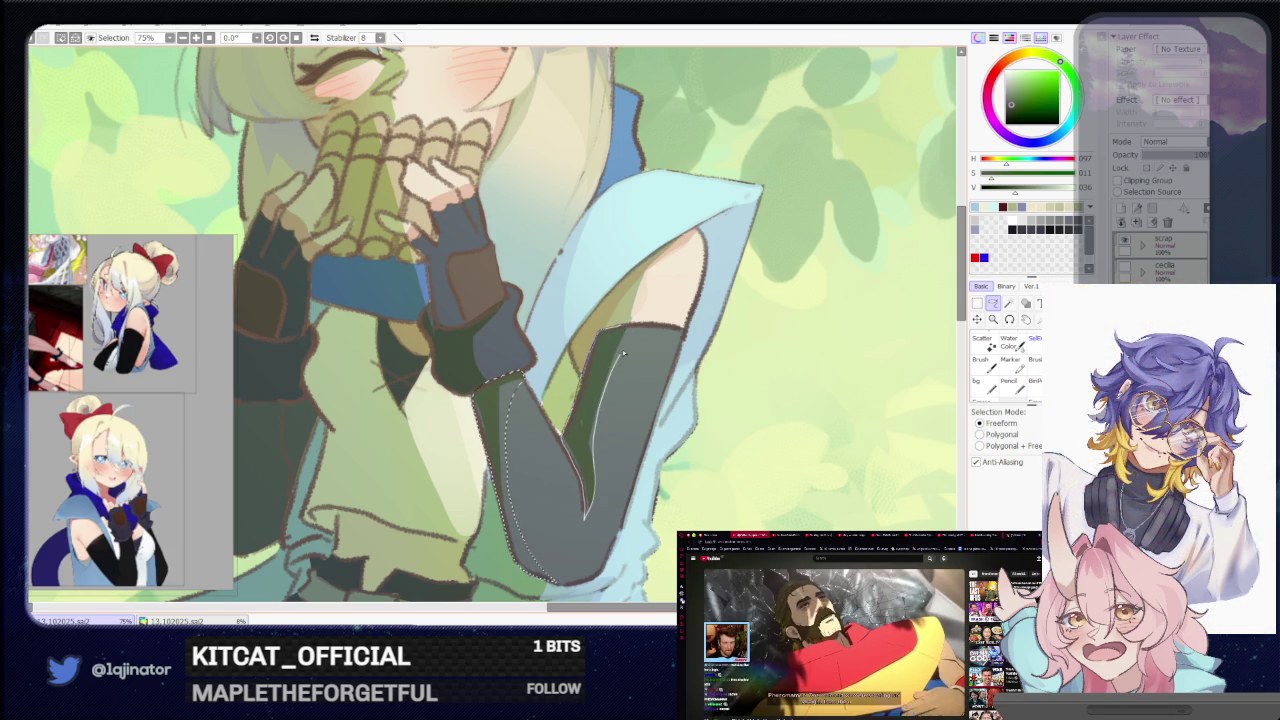
Shade the glove edge with dark muted green (H097 S011 V026)
key(b)
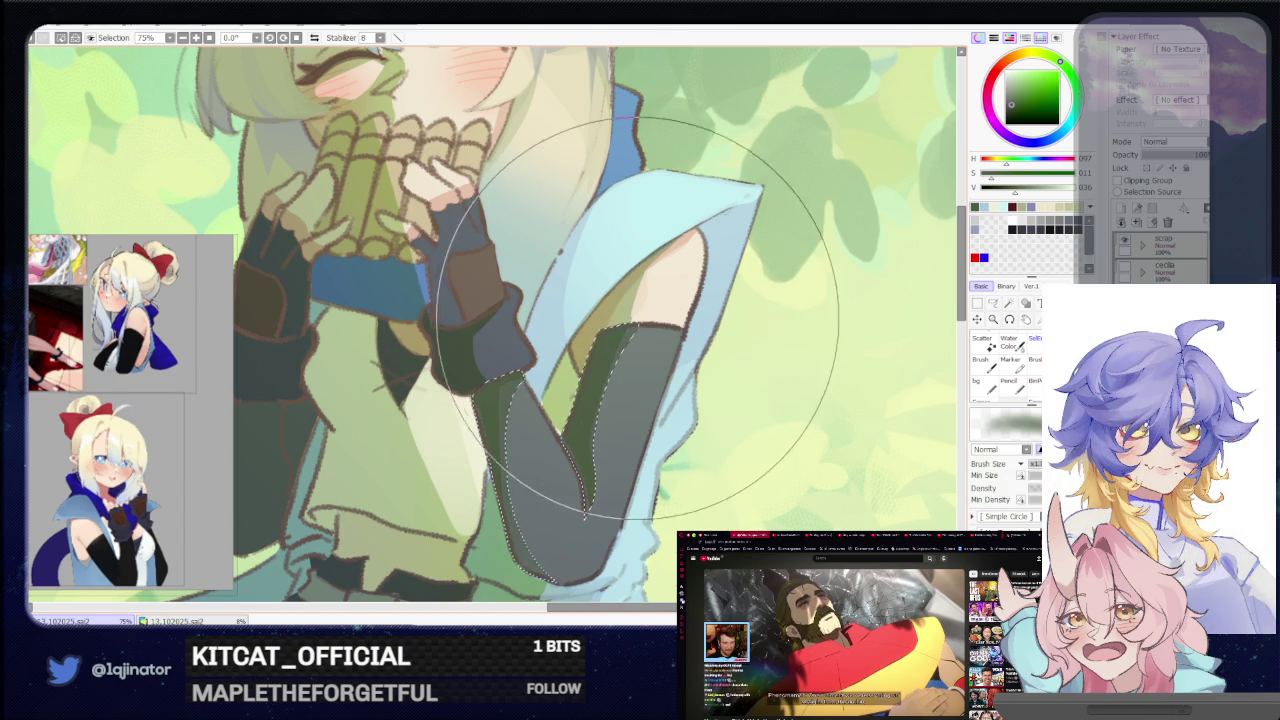
scroll(830, 330, down, 3)
scroll(900, 325, down, 1)
click(992, 303)
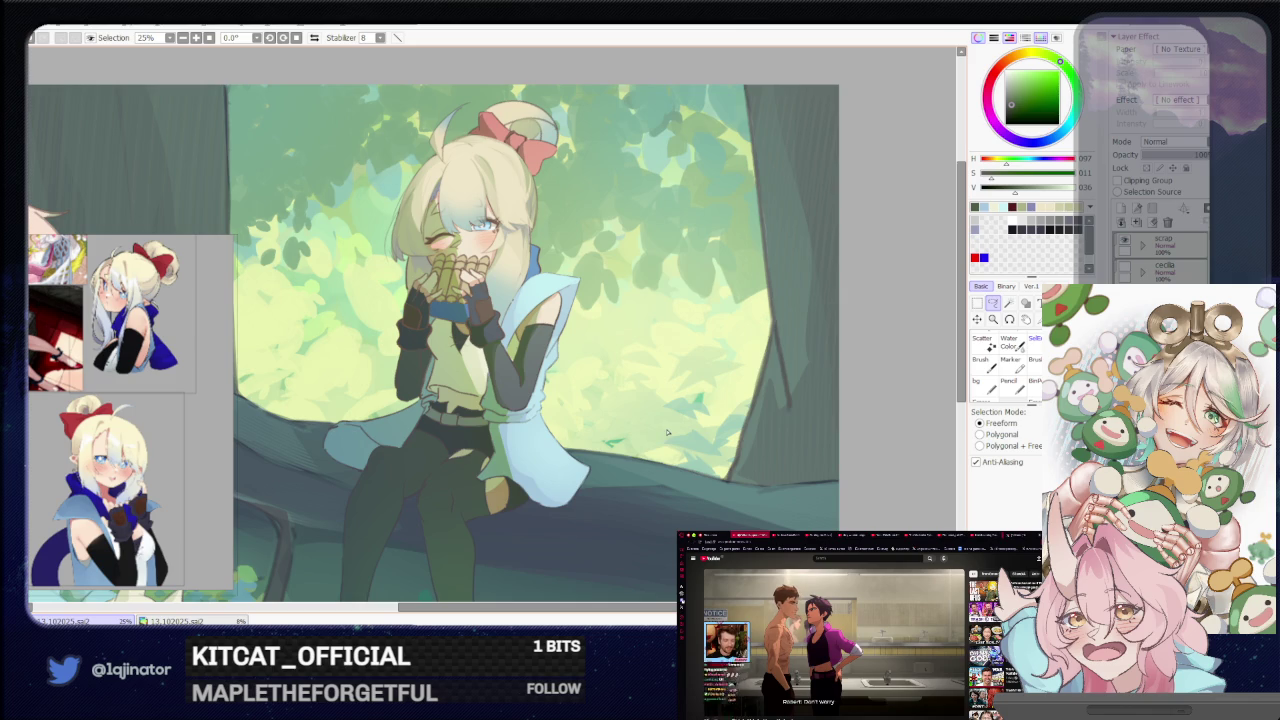
drag(660, 457, 668, 441)
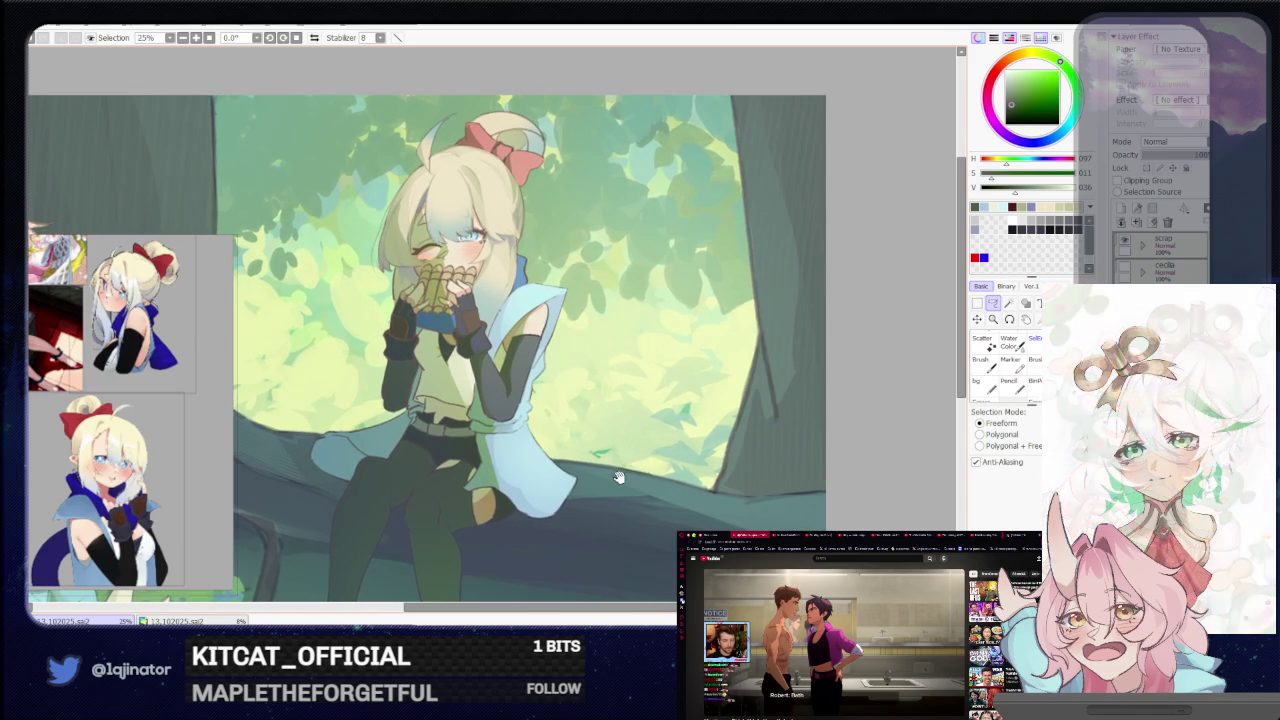
scroll(631, 463, up, 2)
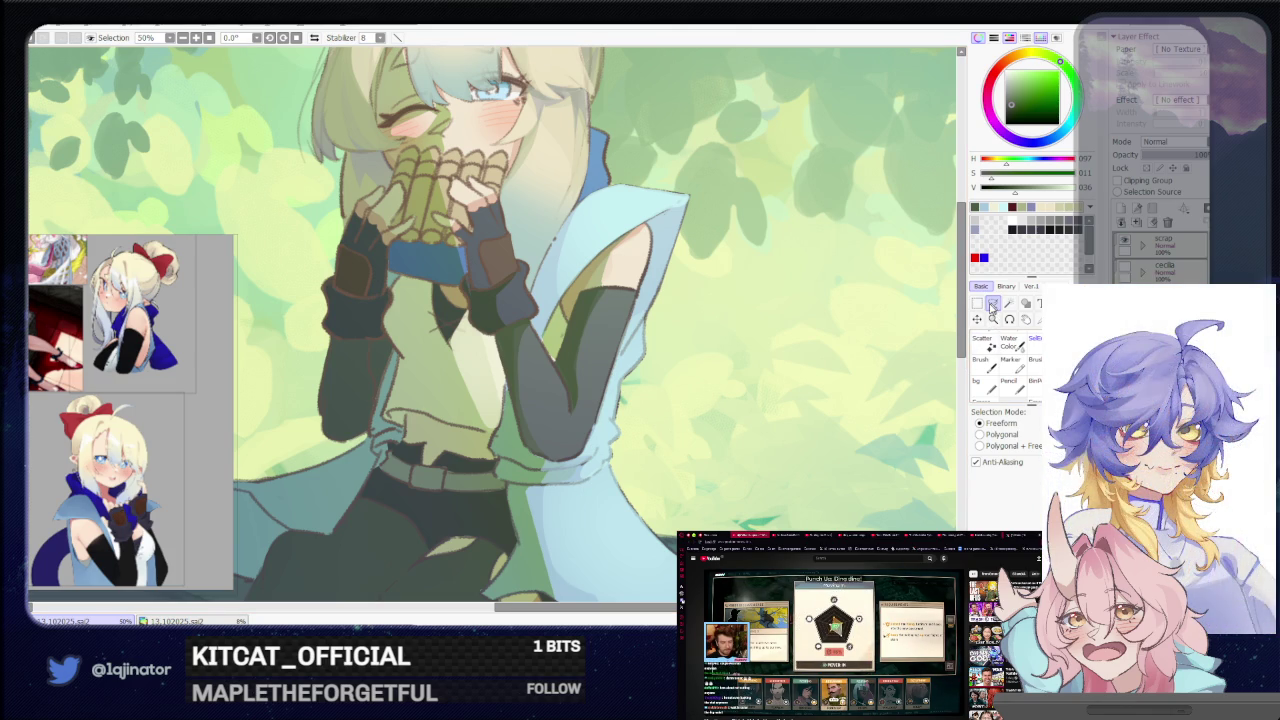
Pick a lighter muted green for the girl's top
drag(502, 490, 532, 518)
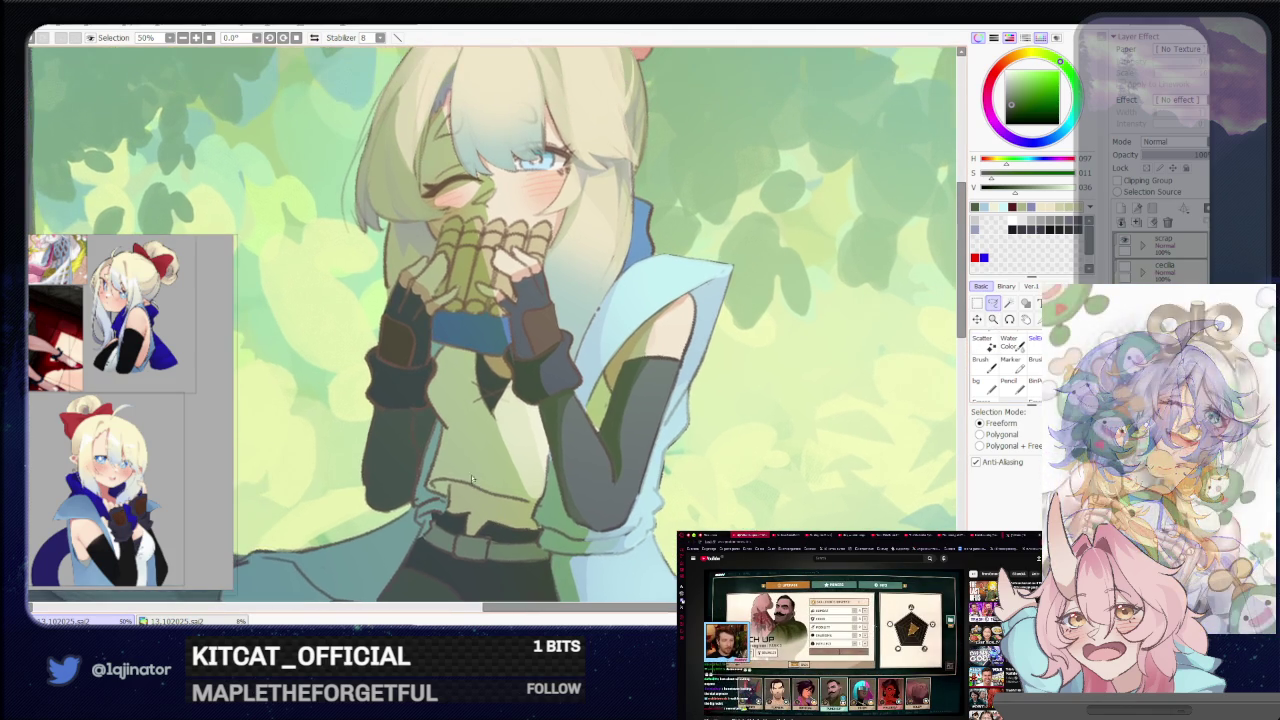
key(b)
alt+click(461, 461)
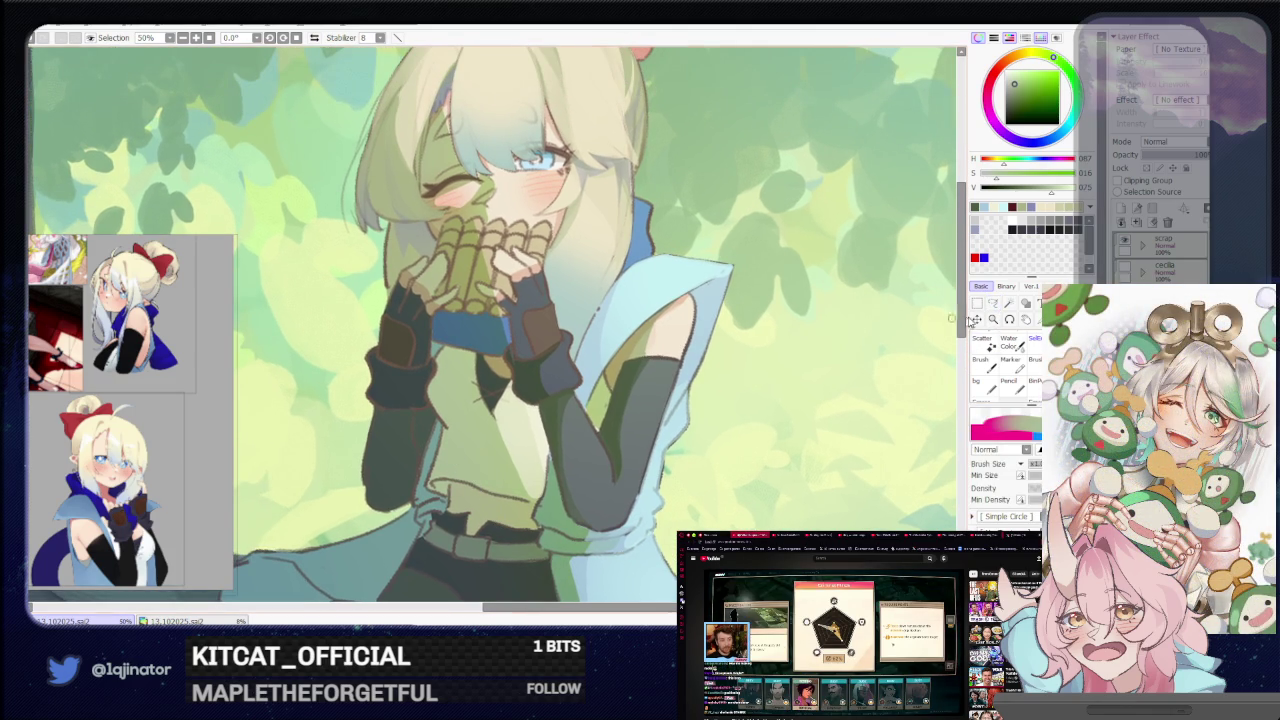
key(l)
Draw a freehand selection around the green top below her gloved hands
scroll(479, 460, up, 1)
scroll(479, 460, up, 1)
scroll(479, 460, up, 1)
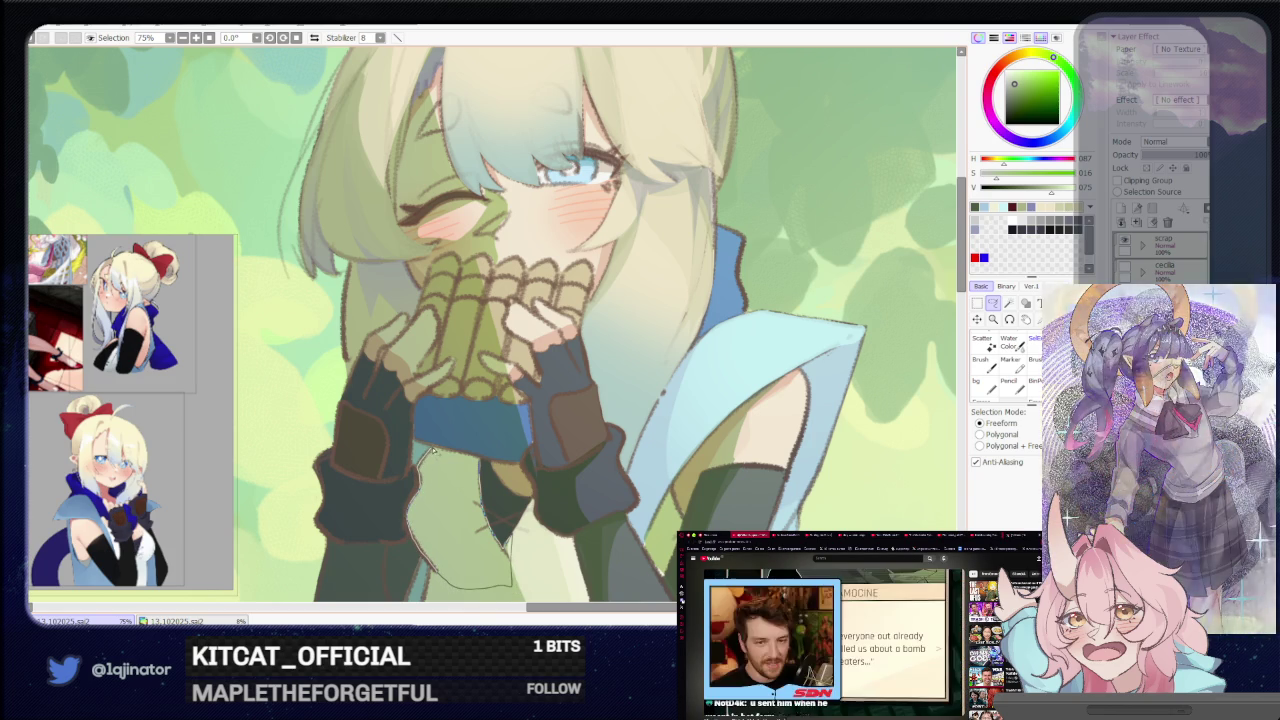
drag(424, 460, 460, 452)
mouse_move(477, 550)
mouse_down()
mouse_move(482, 500)
mouse_move(451, 443)
mouse_move(467, 422)
mouse_up()
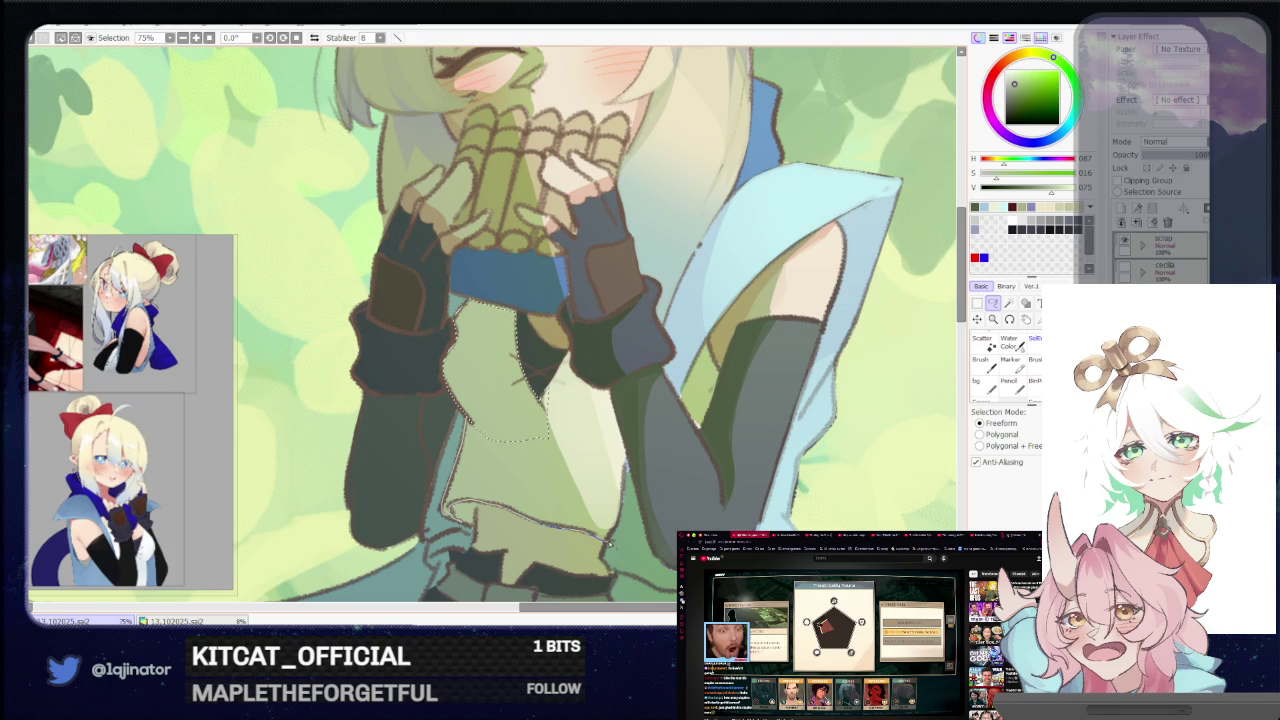
mouse_move(607, 542)
mouse_down()
mouse_move(553, 484)
mouse_move(545, 440)
mouse_up()
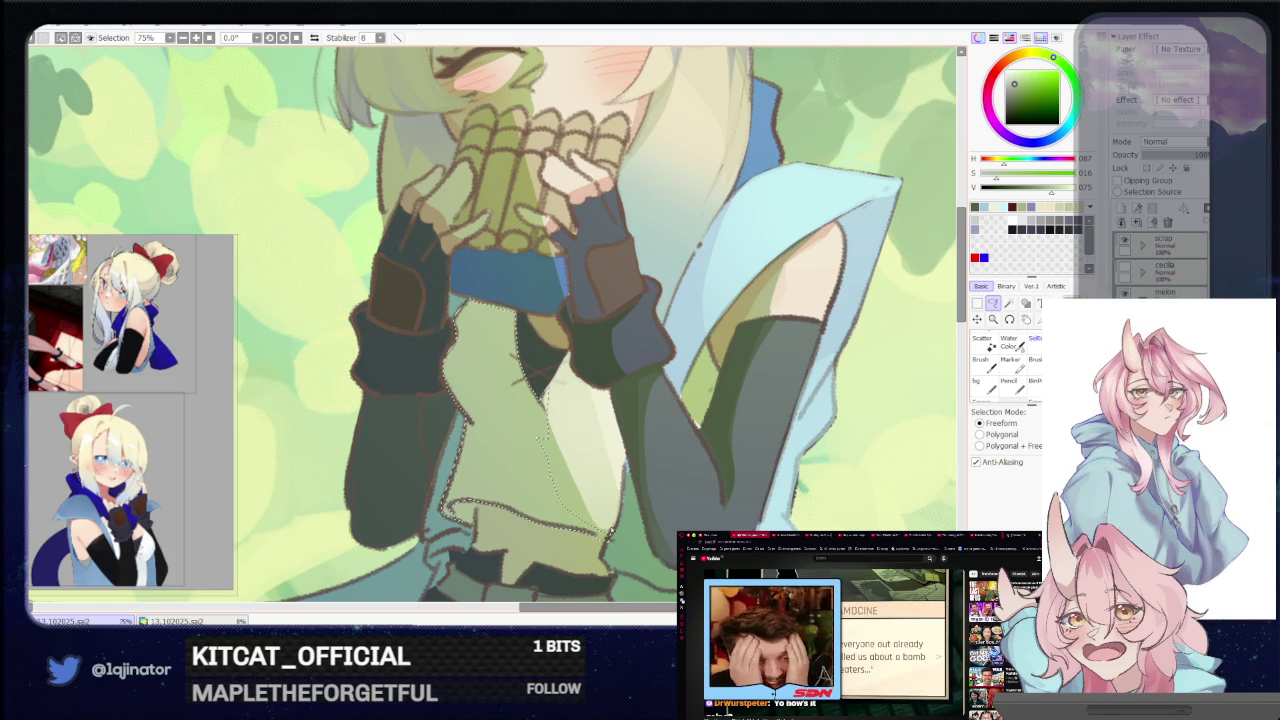
scroll(518, 420, down, 1)
scroll(518, 420, down, 1)
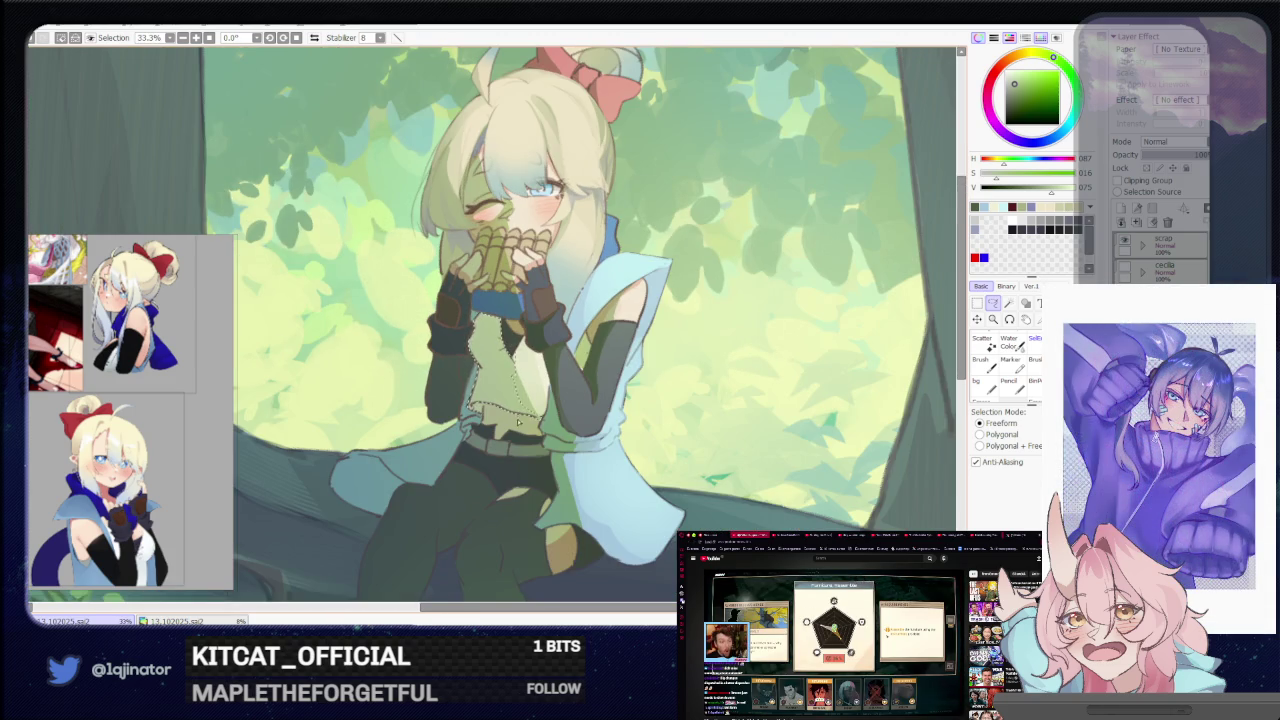
scroll(512, 440, up, 1)
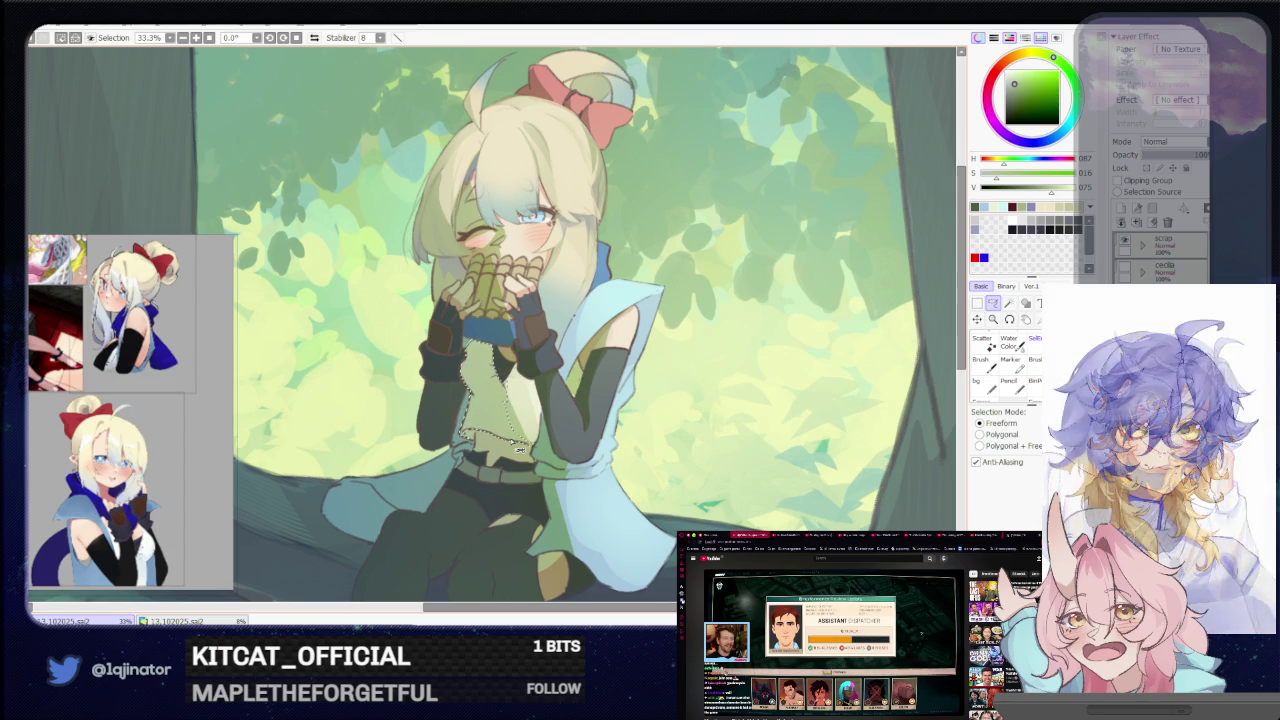
key(b)
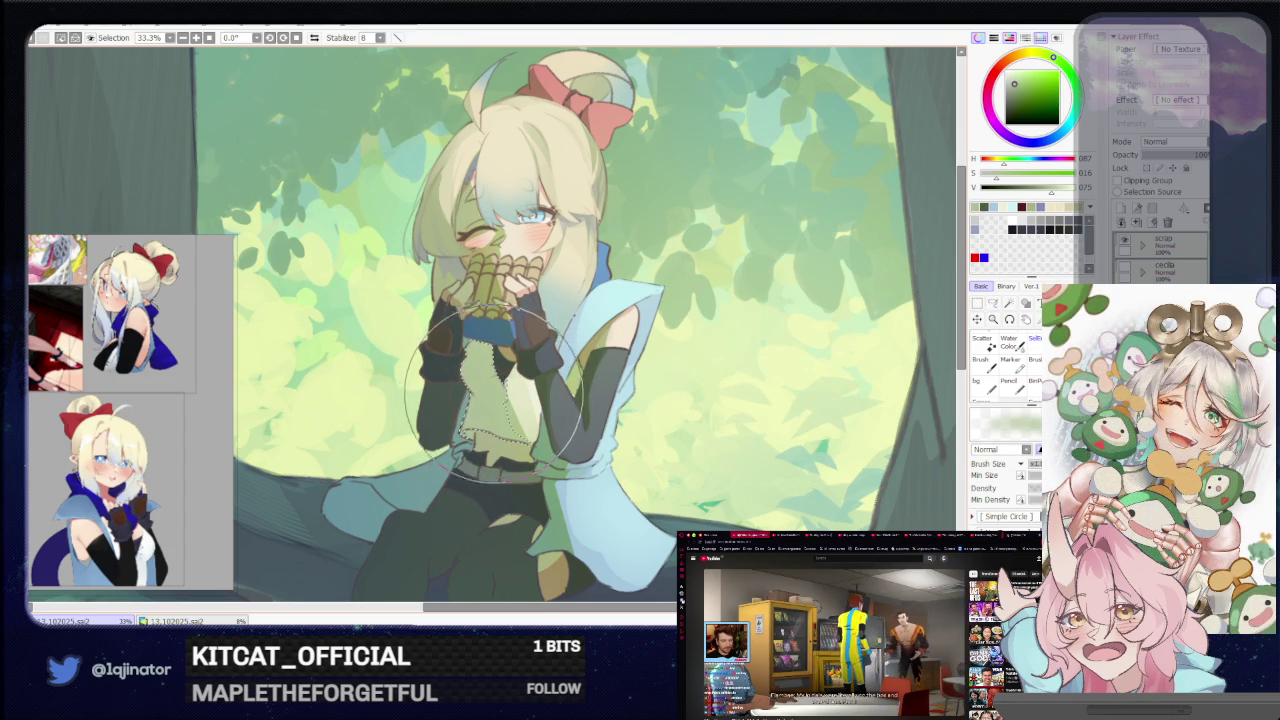
scroll(490, 380, down, 1)
scroll(877, 358, down, 1)
key(l)
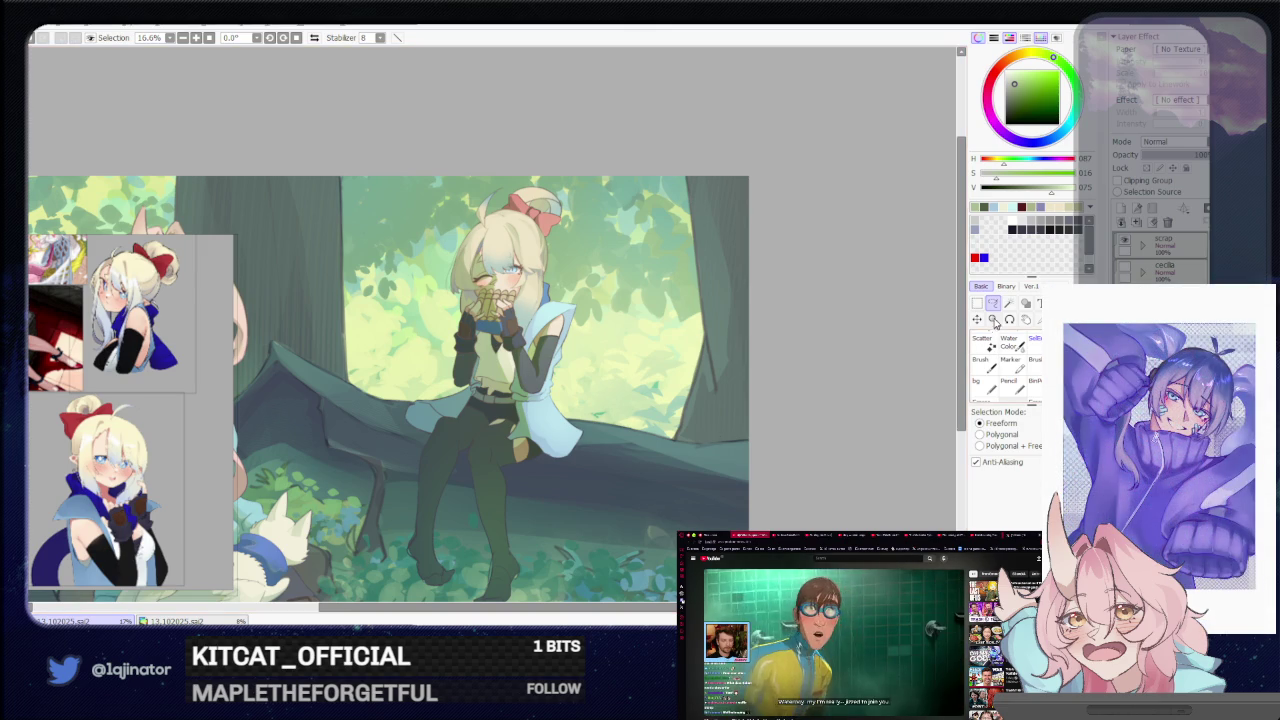
key(ctrl+plus)
drag(566, 498, 554, 462)
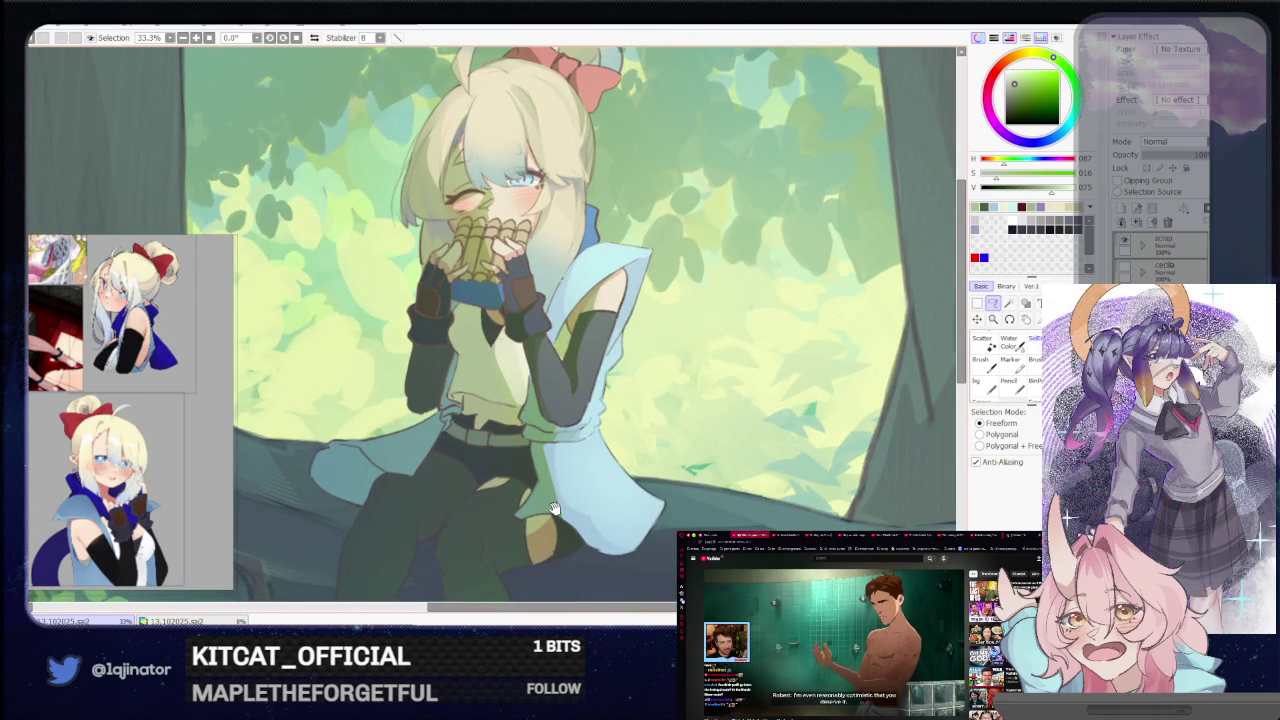
key(ctrl+plus)
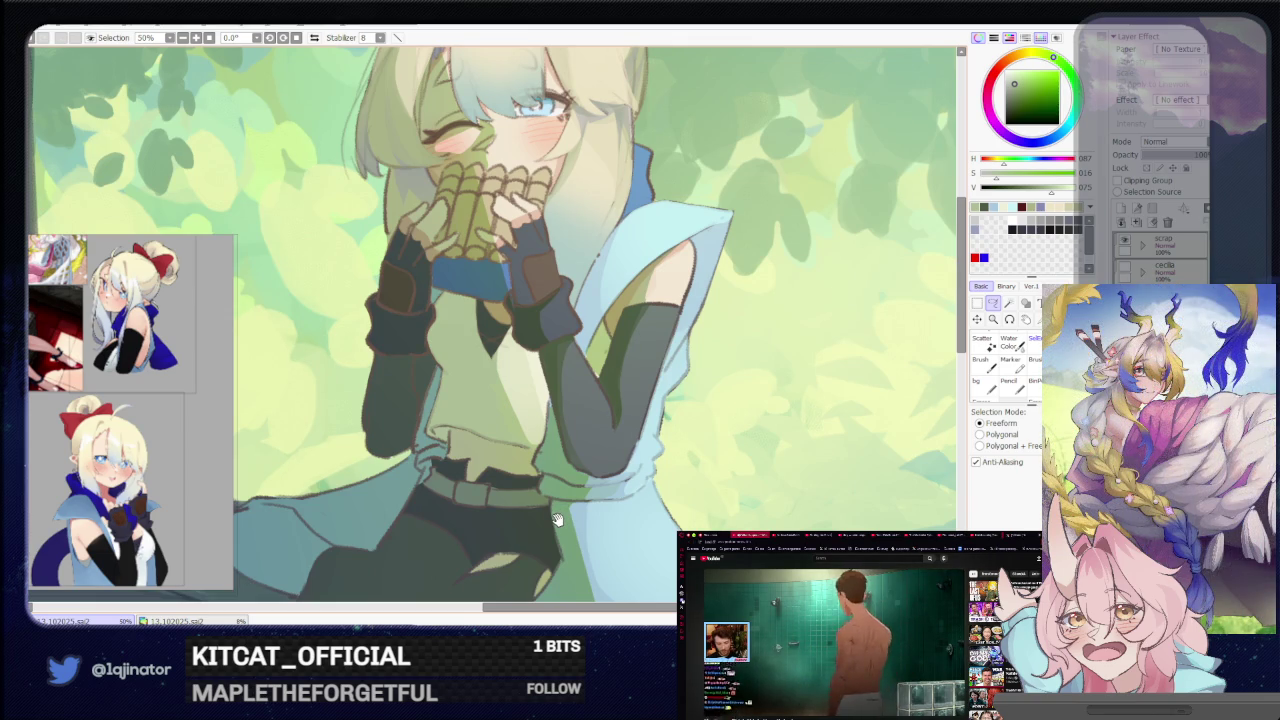
drag(557, 519, 546, 493)
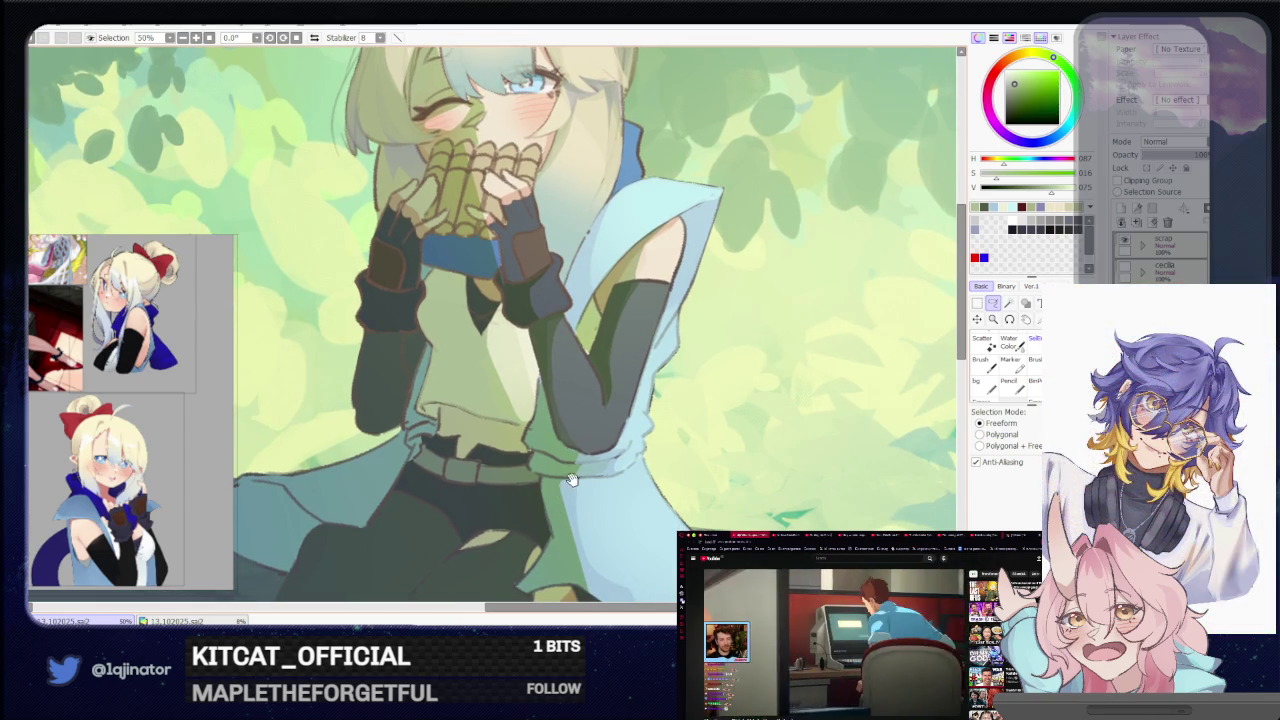
drag(572, 477, 566, 524)
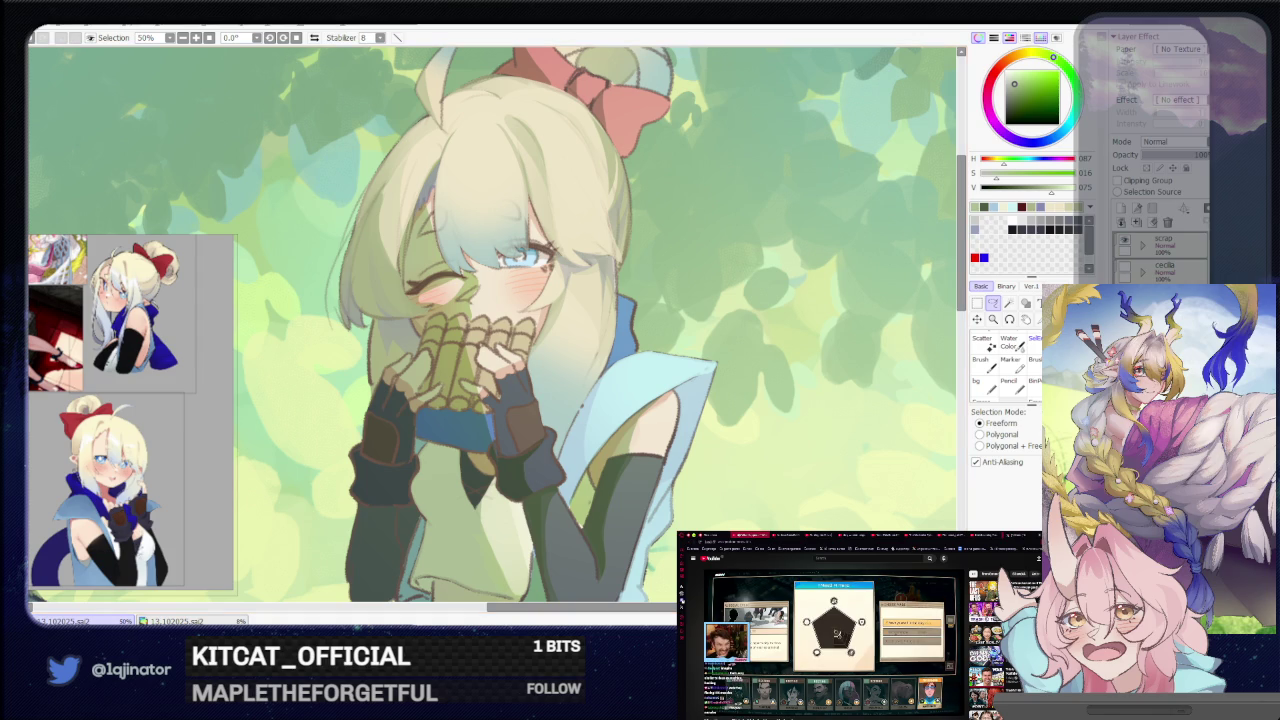
scroll(601, 559, up, 2)
Zoom in on the face and sleeve, angle the canvas along the sleeve, then return it upright
scroll(601, 540, up, 2)
scroll(605, 500, up, 2)
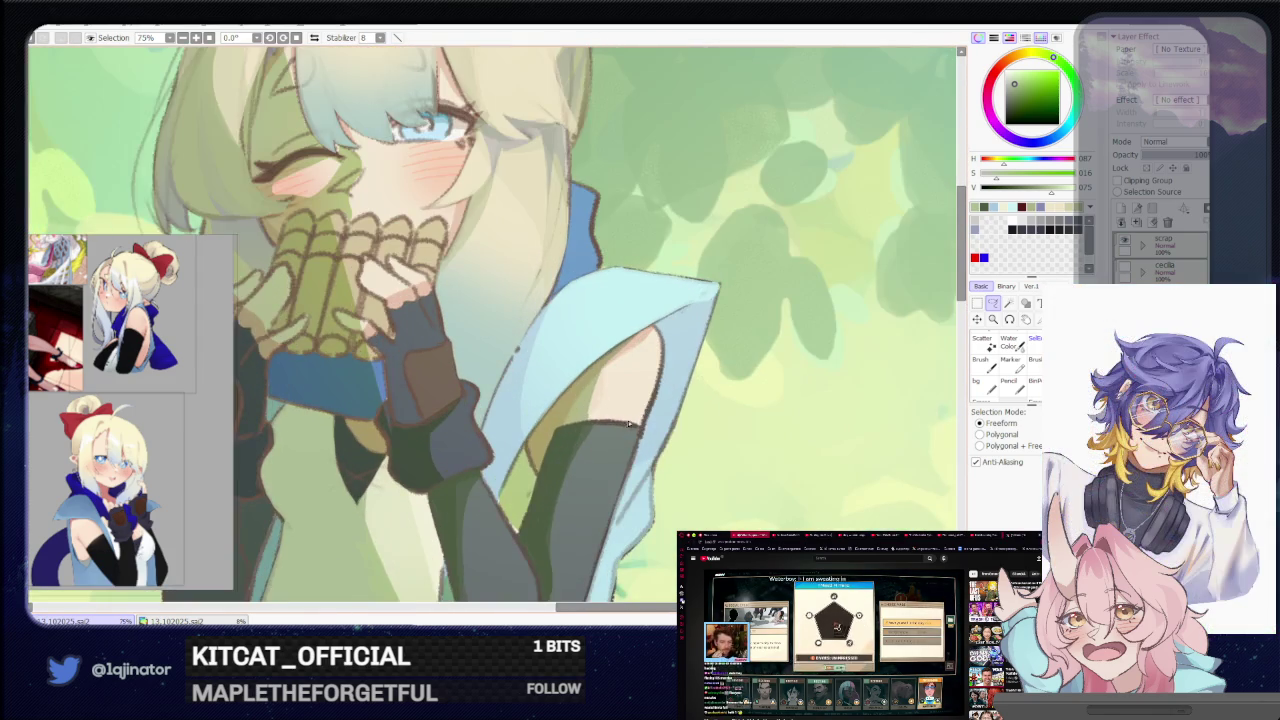
drag(610, 460, 613, 437)
key(b)
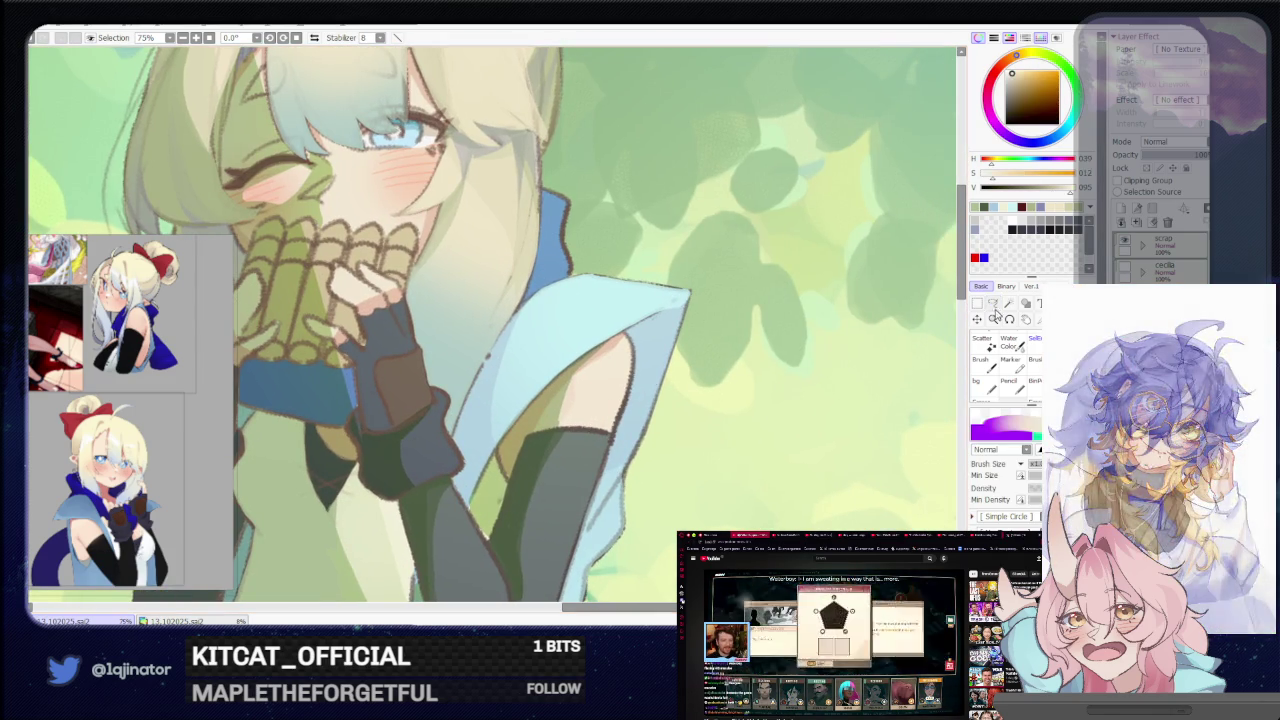
key(l)
drag(845, 349, 541, 452)
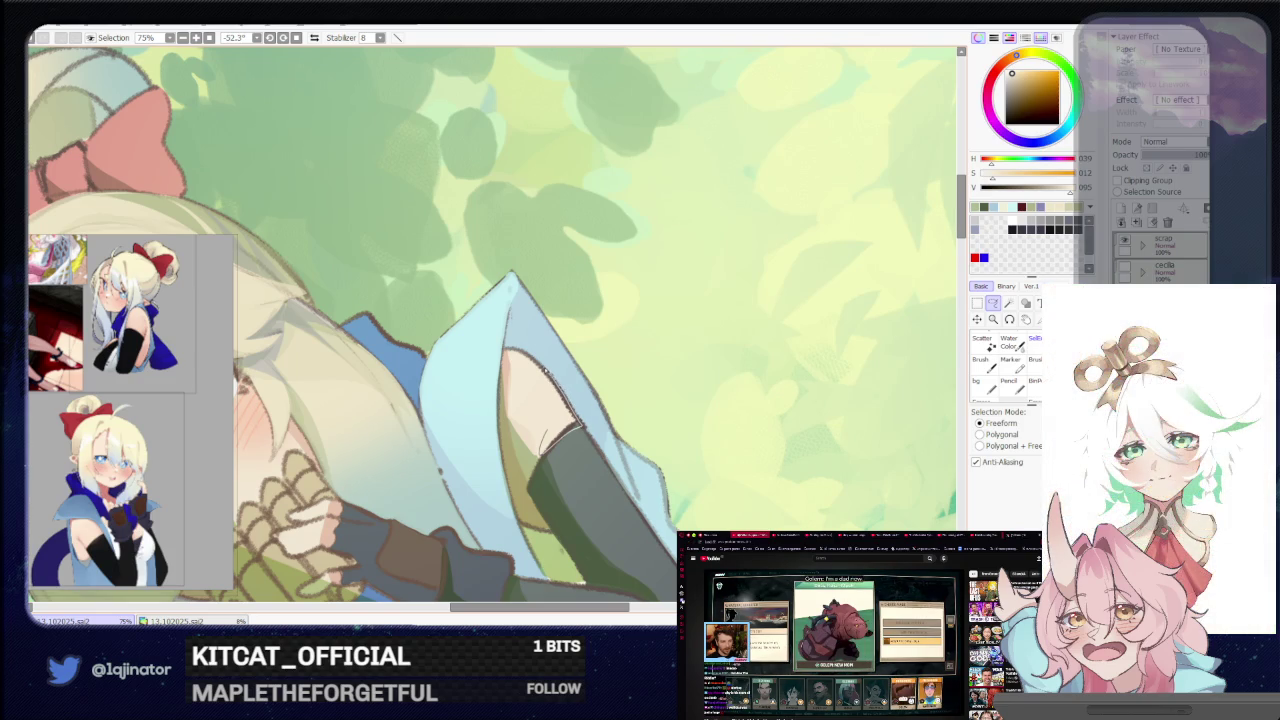
key(b)
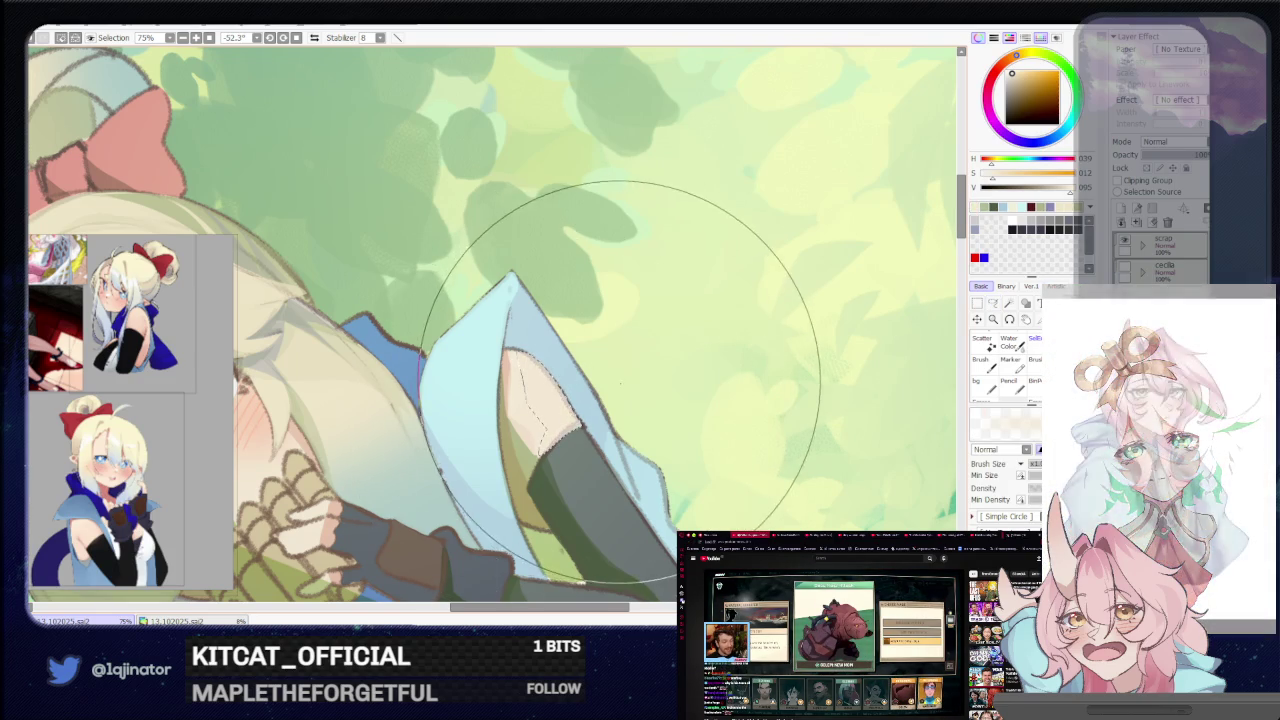
drag(714, 363, 535, 492)
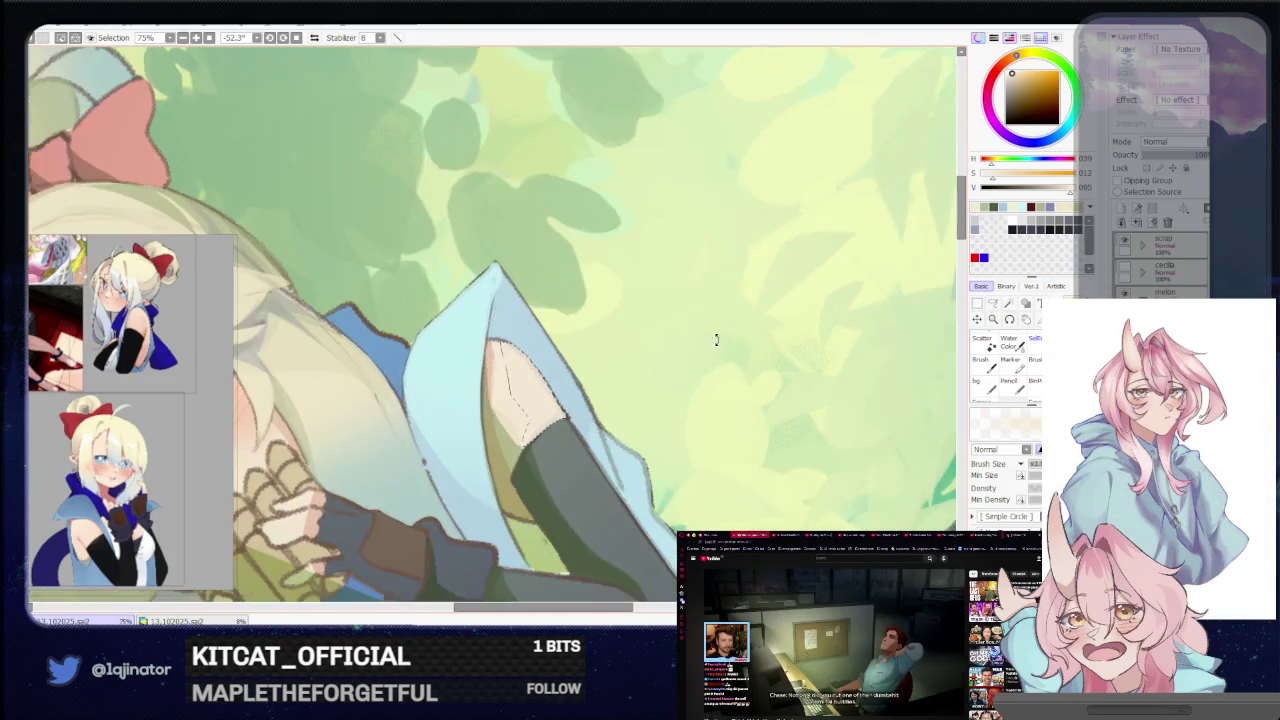
scroll(535, 492, down, 2)
scroll(585, 457, down, 2)
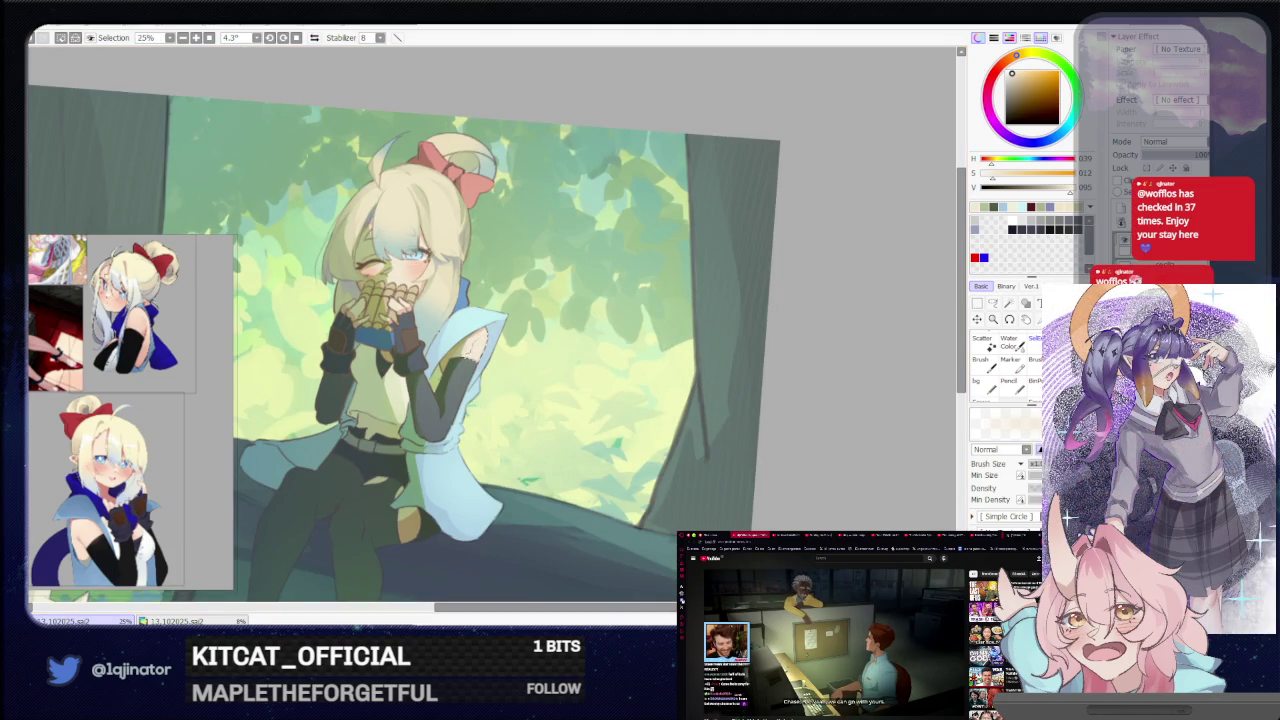
Zoom to 75% on the lower arm and belt to start lassoing along the sleeve edge
key(l)
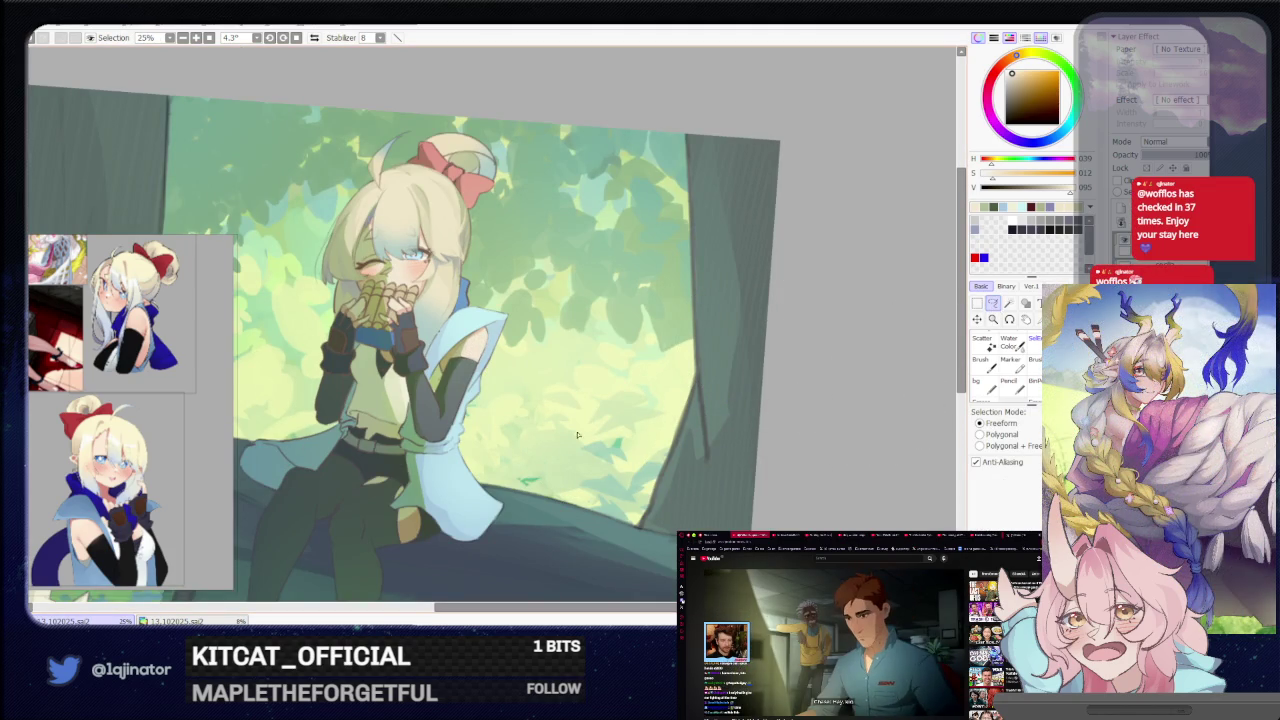
drag(511, 462, 588, 457)
scroll(588, 457, up, 2)
scroll(598, 451, up, 1)
scroll(609, 445, up, 1)
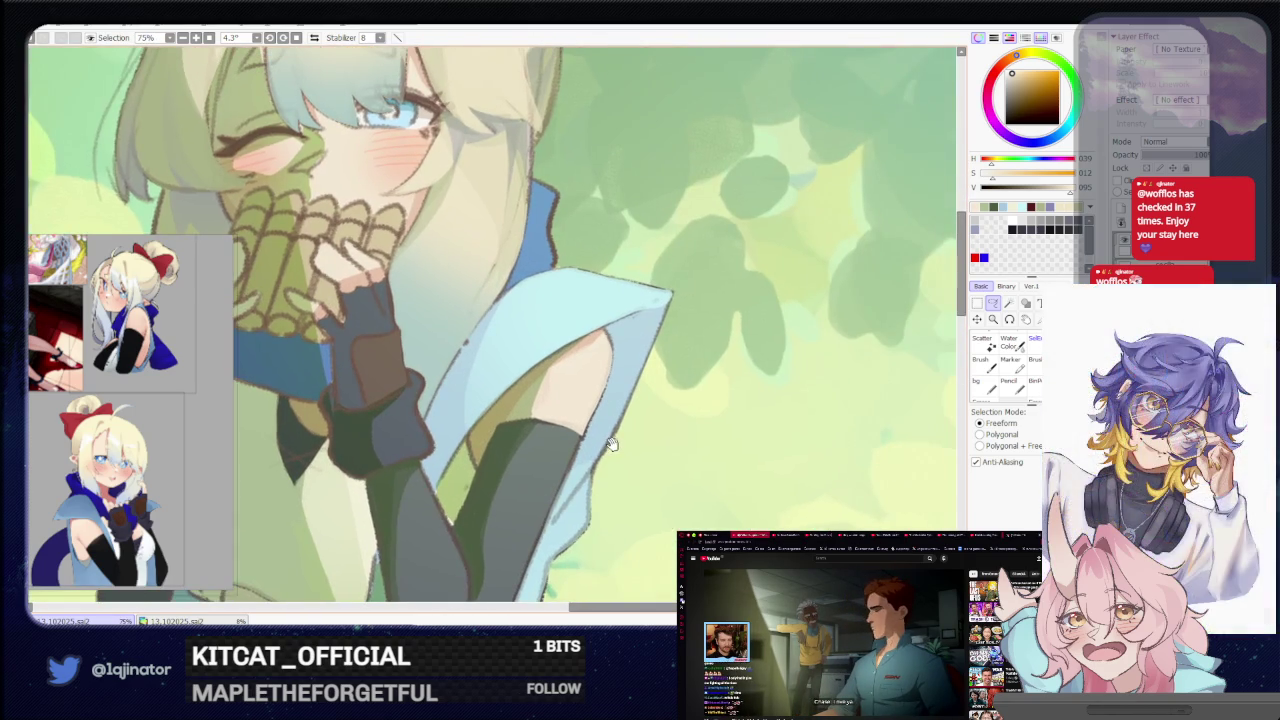
scroll(600, 452, up, 1)
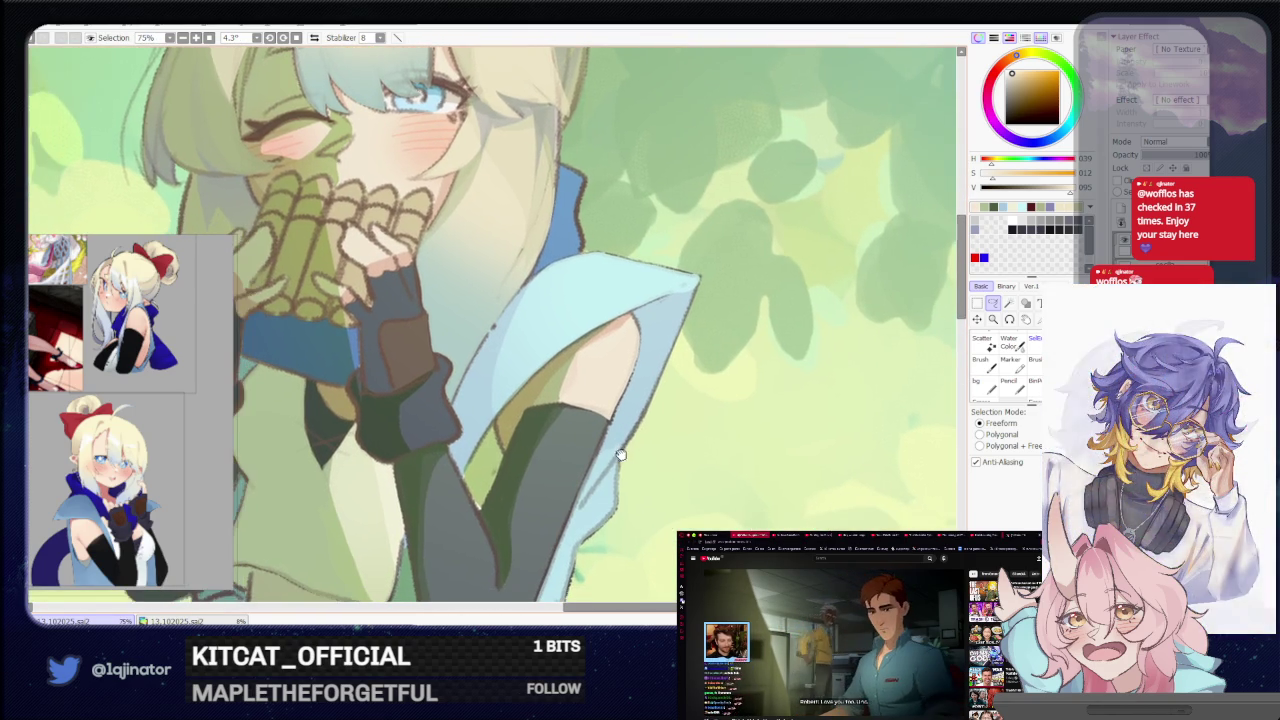
key(b)
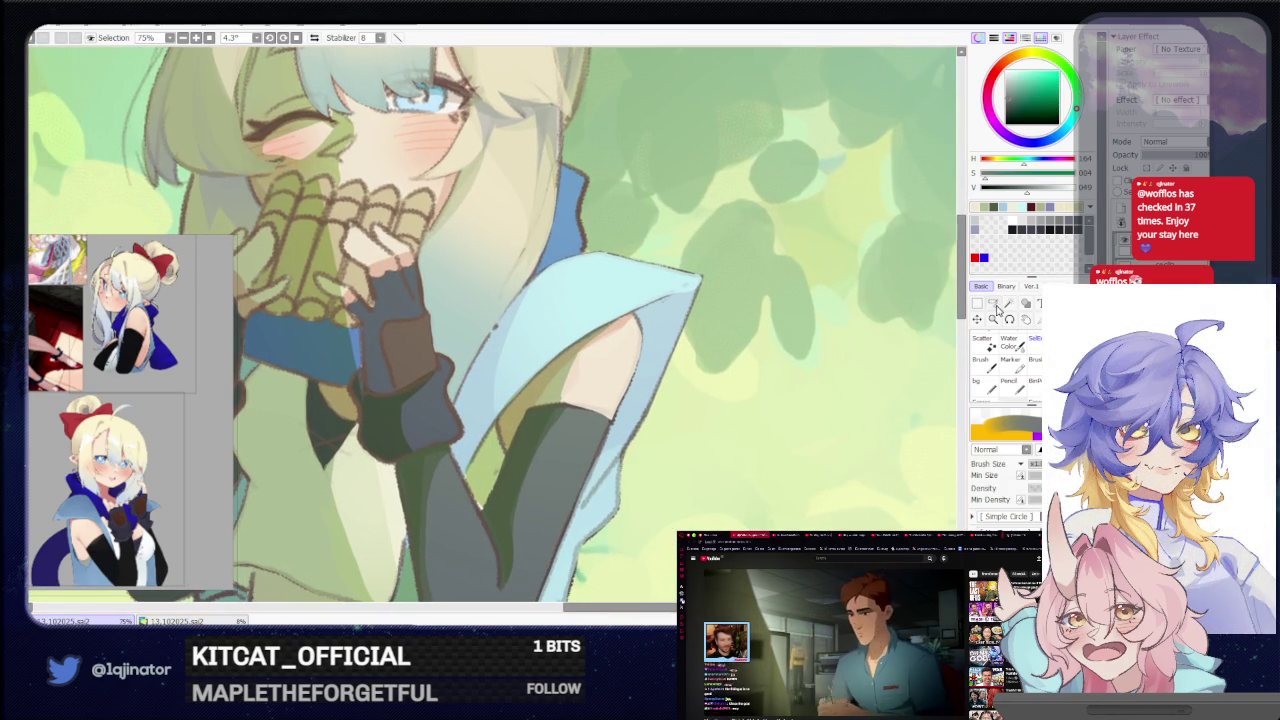
key(l)
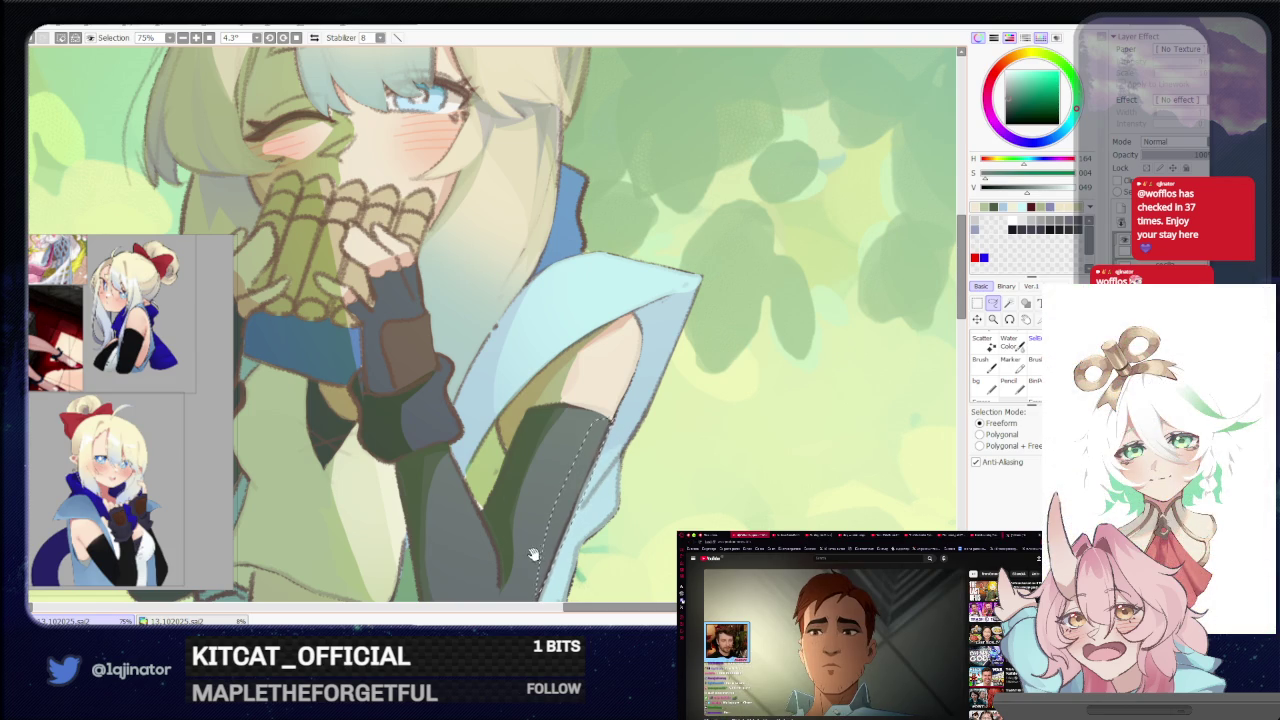
mouse_move(533, 555)
mouse_down()
mouse_move(617, 430)
mouse_move(592, 478)
mouse_up()
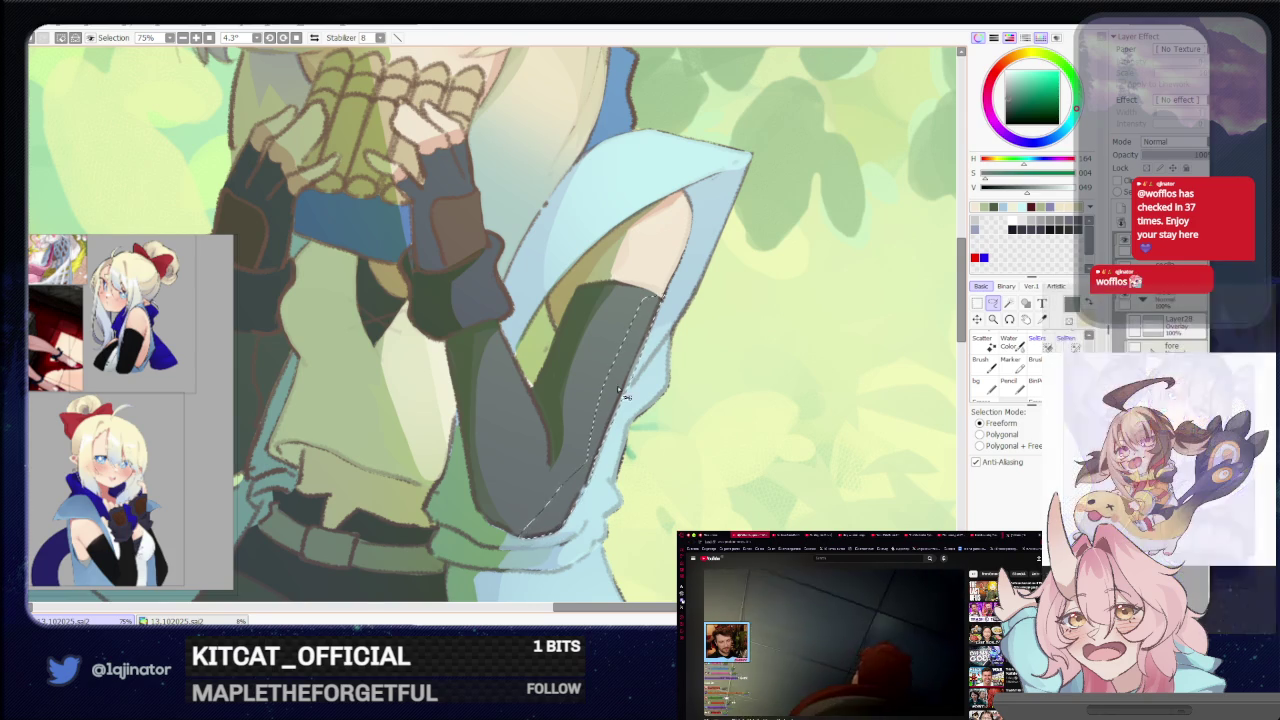
Zoom and pan to bring the lower part of the grey sleeve into view
key(b)
scroll(645, 390, down, 3)
key(l)
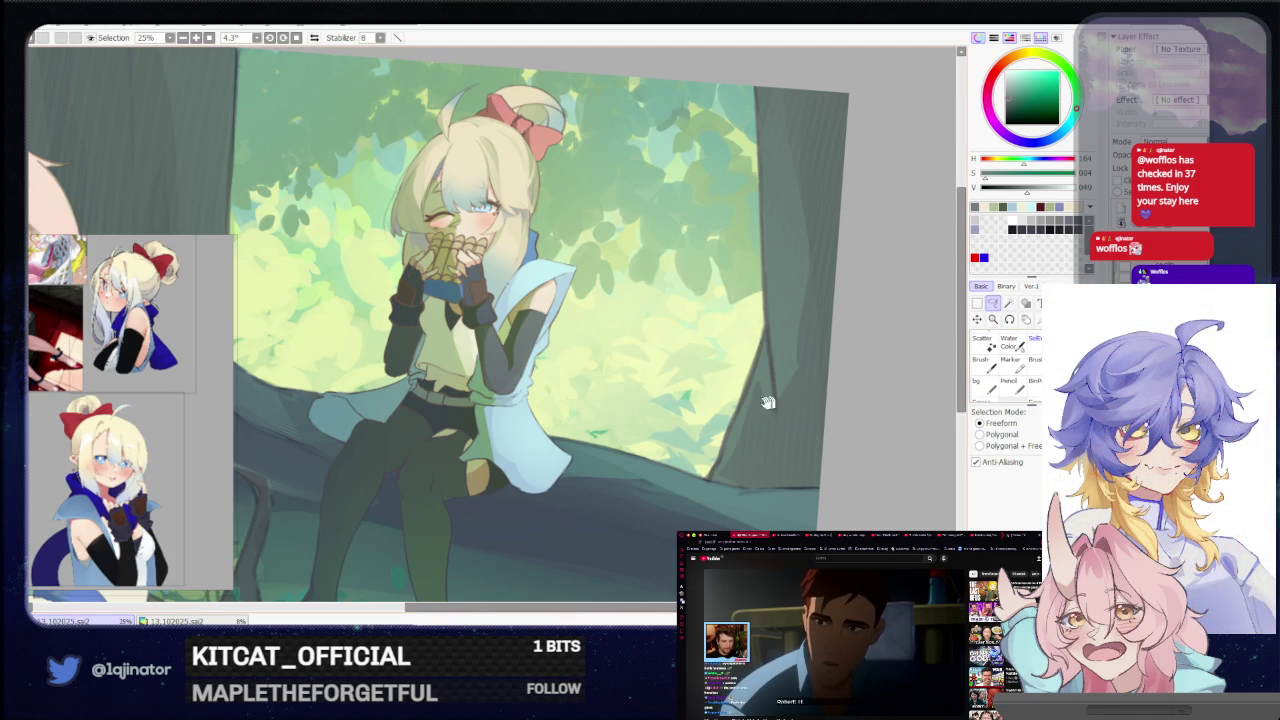
scroll(538, 467, up, 3)
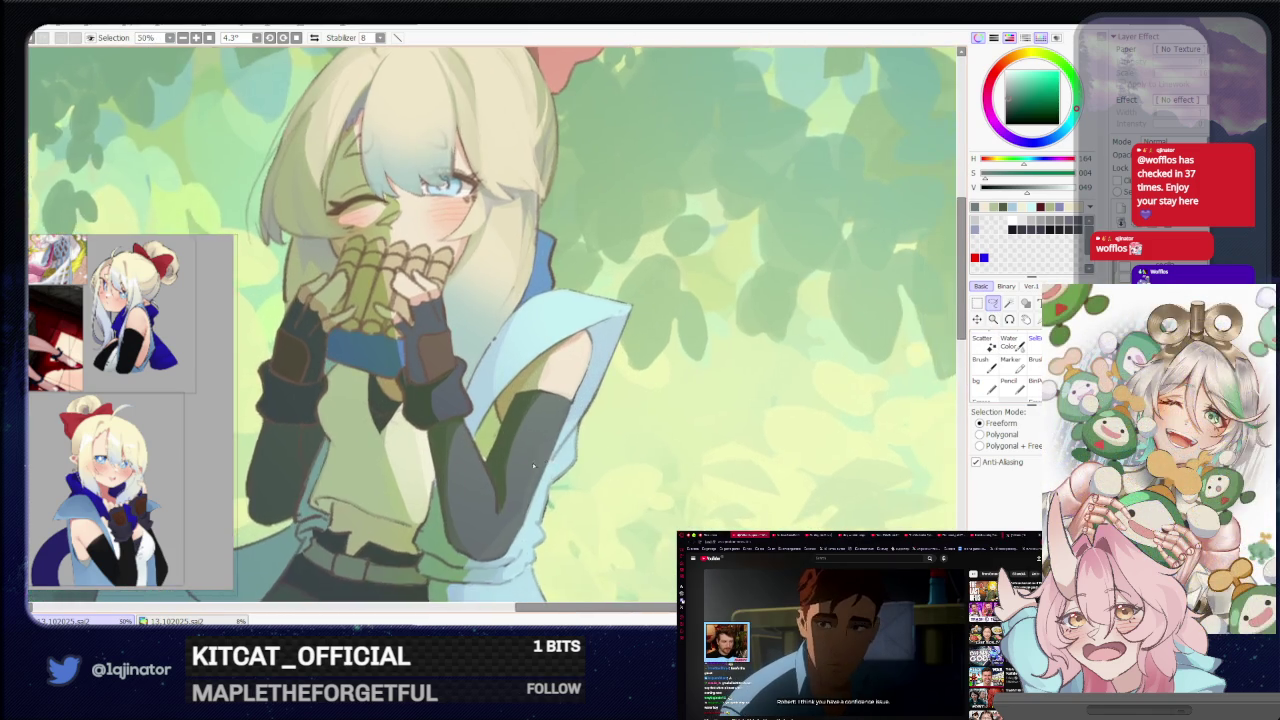
scroll(538, 467, up, 2)
key(b)
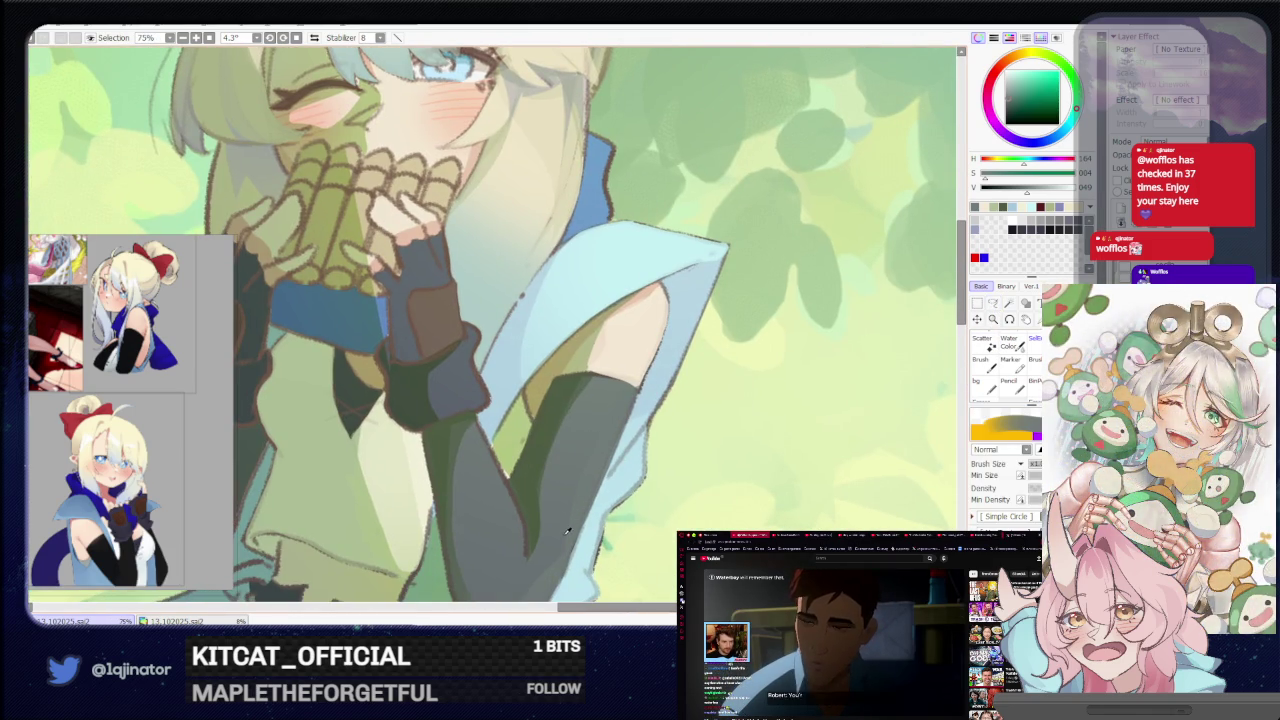
key(m)
drag(599, 468, 616, 401)
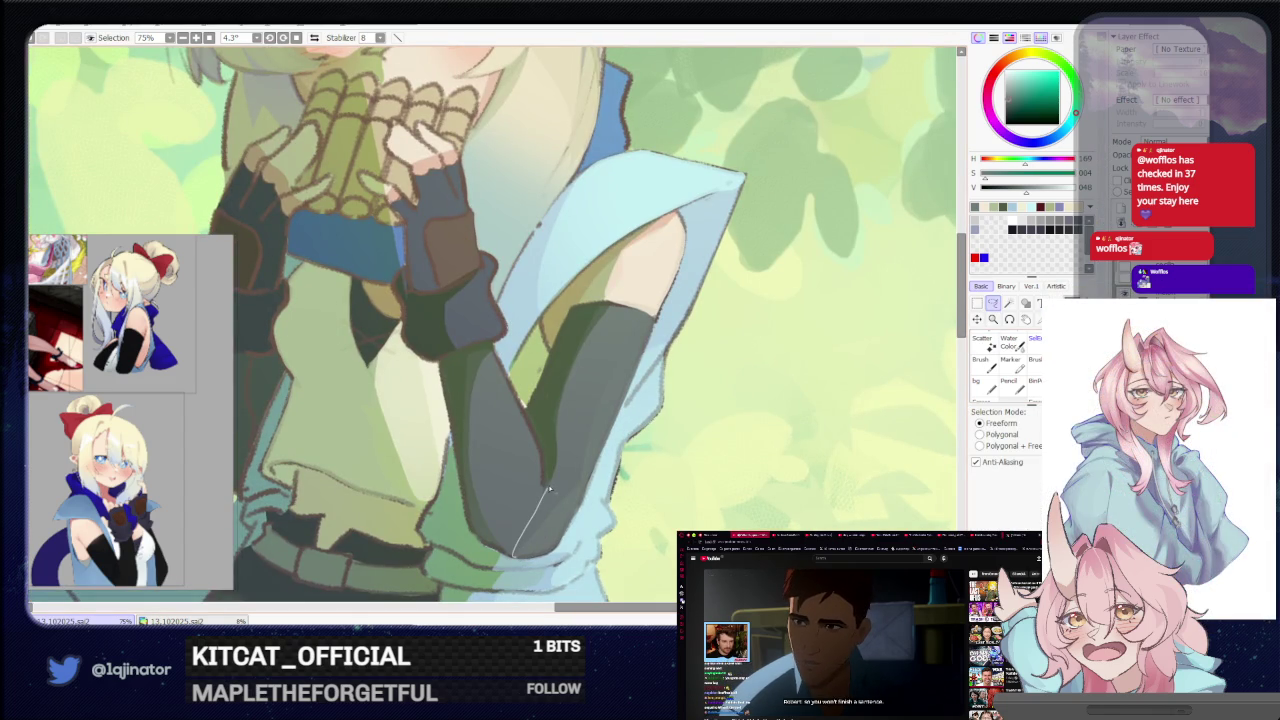
Lasso up the grey sleeve's edge, close the outline, and mirror the canvas to check
drag(548, 490, 556, 460)
drag(556, 407, 616, 304)
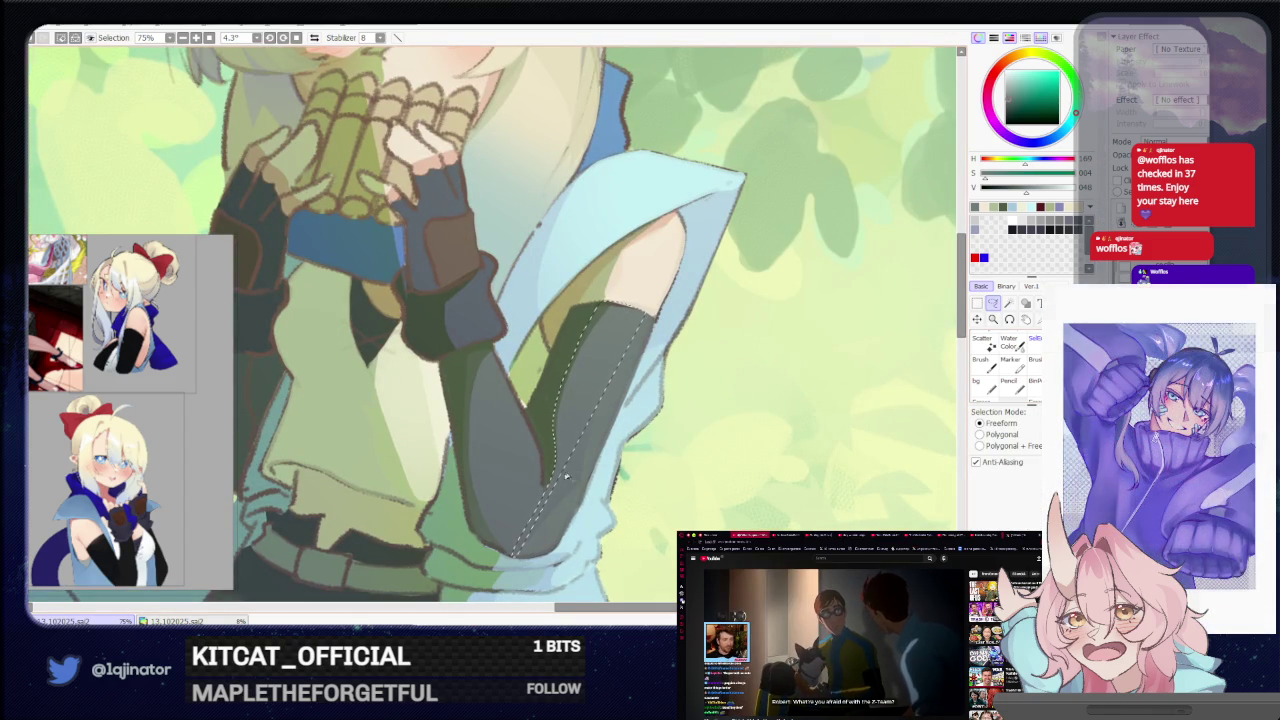
drag(590, 400, 607, 412)
drag(533, 556, 540, 545)
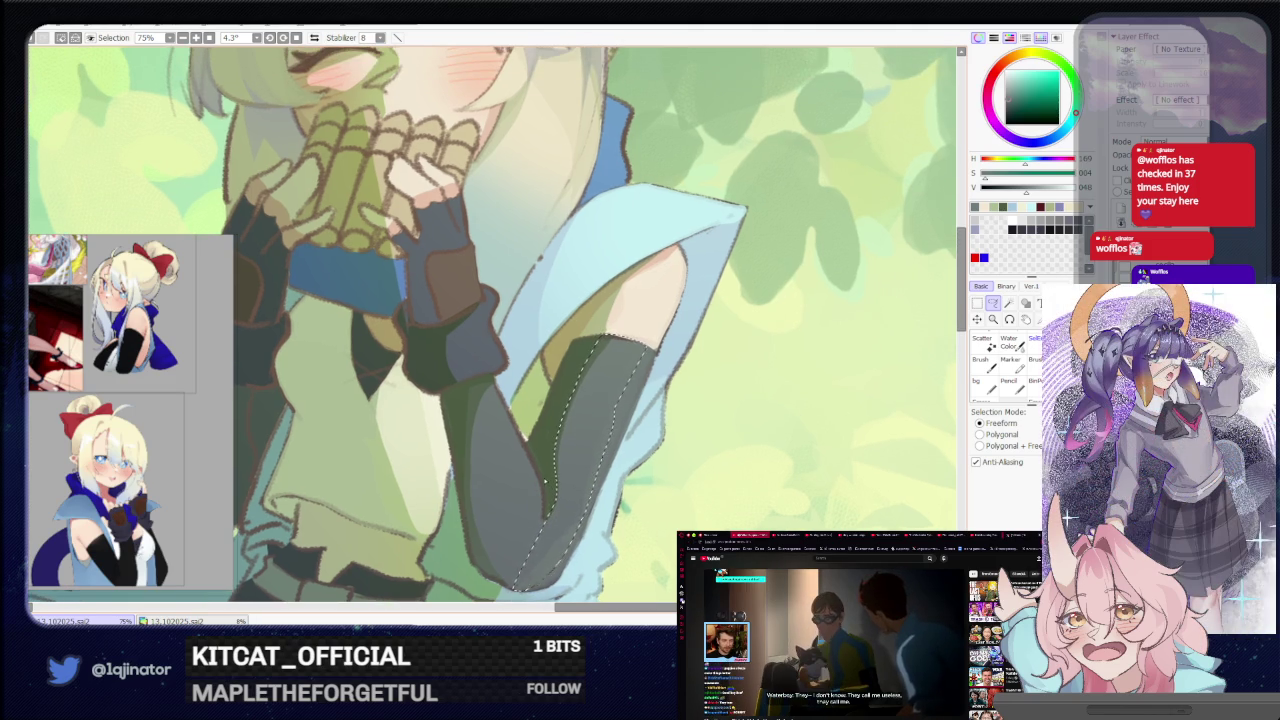
key(Insert)
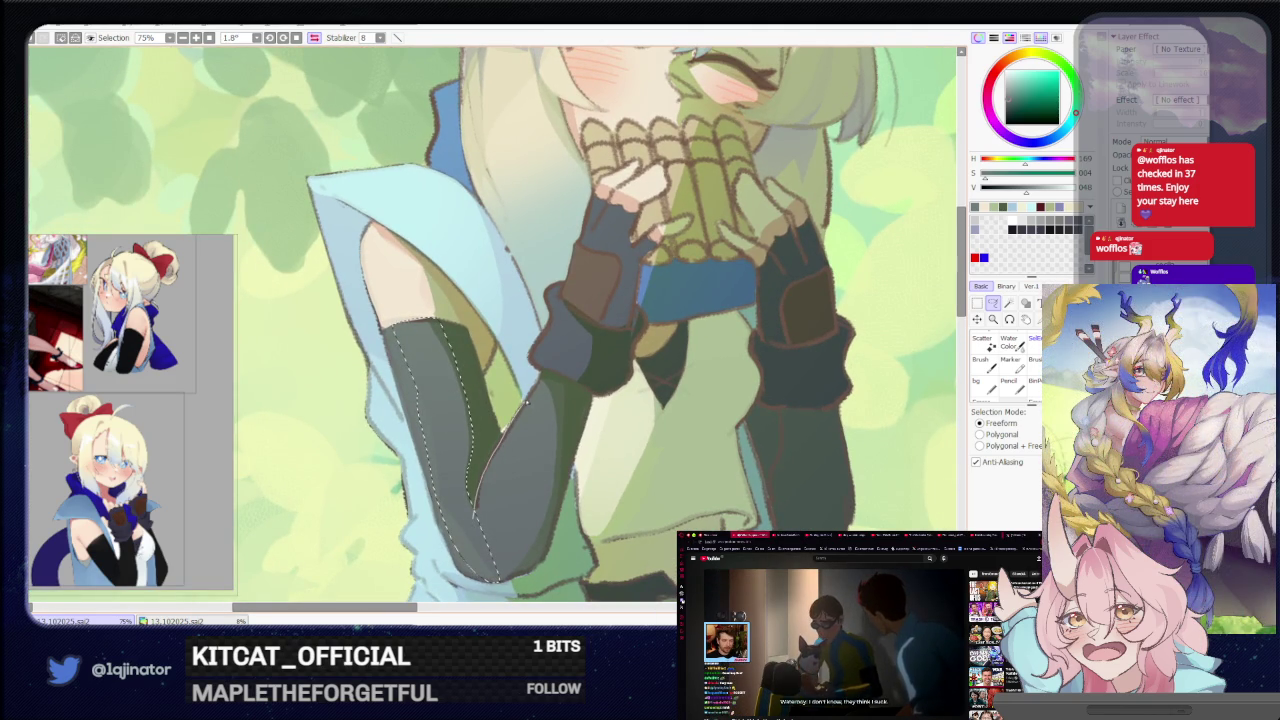
Extend the selection down to the wrist and shade inside the sleeve with the brush
drag(562, 432, 549, 513)
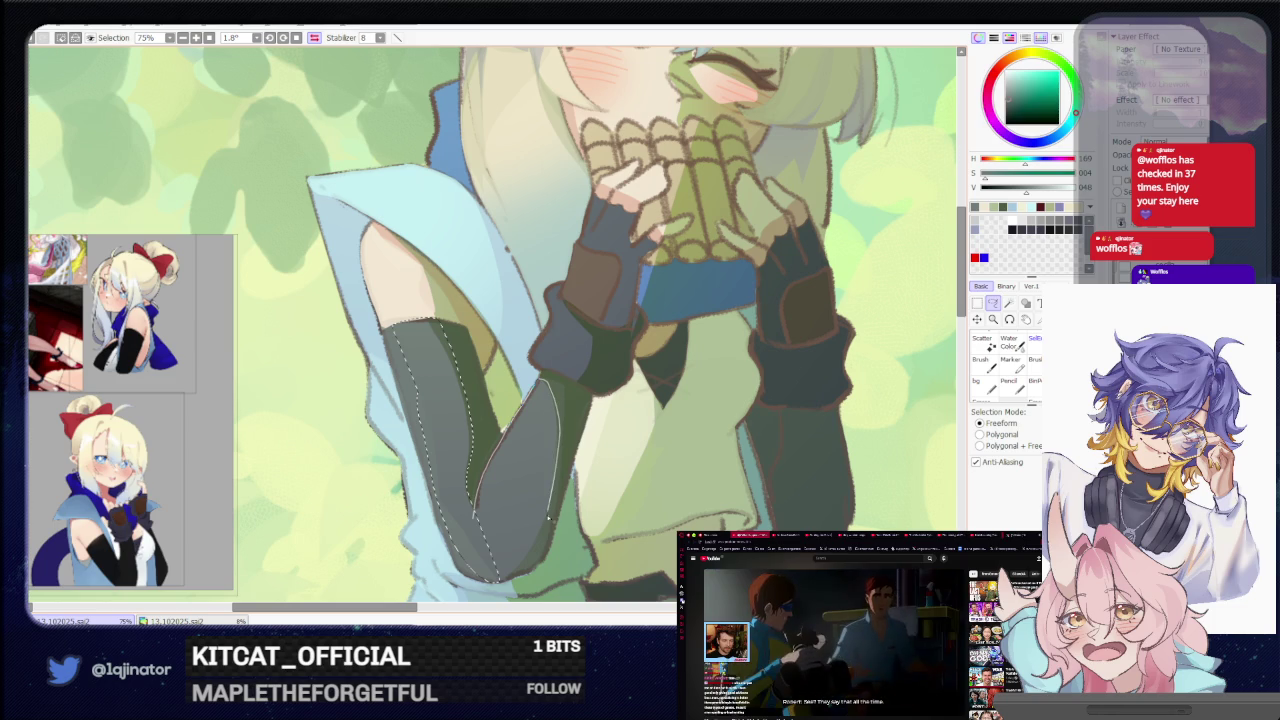
drag(524, 566, 497, 580)
key(b)
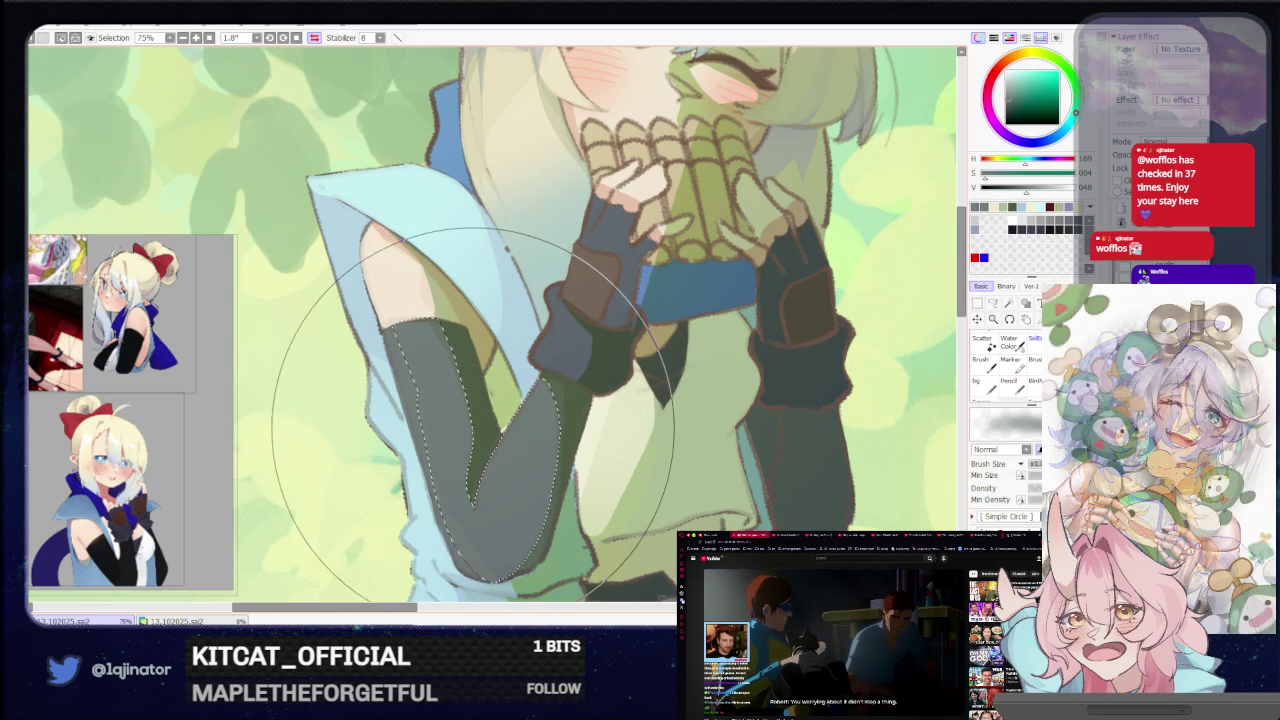
scroll(474, 409, down, 5)
key(l)
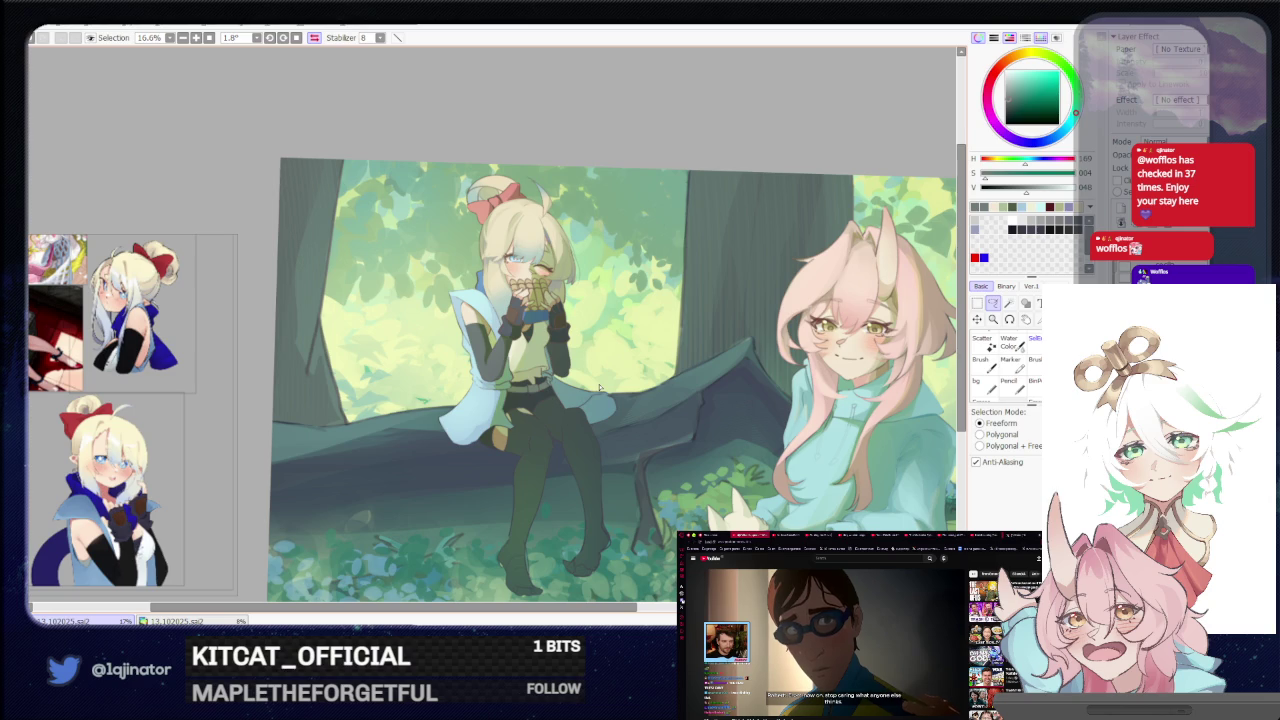
Lasso the grey sleeve's inner edge and paint a shaded band inside it
scroll(509, 488, up, 5)
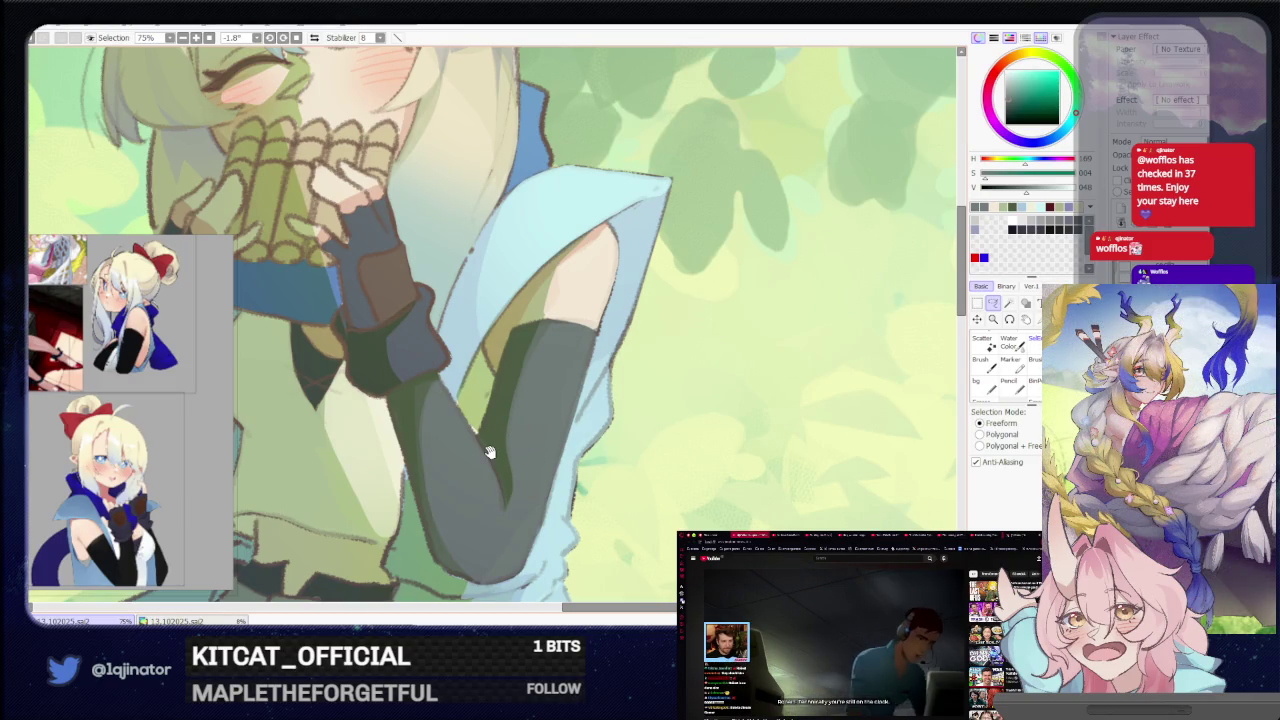
drag(523, 451, 513, 484)
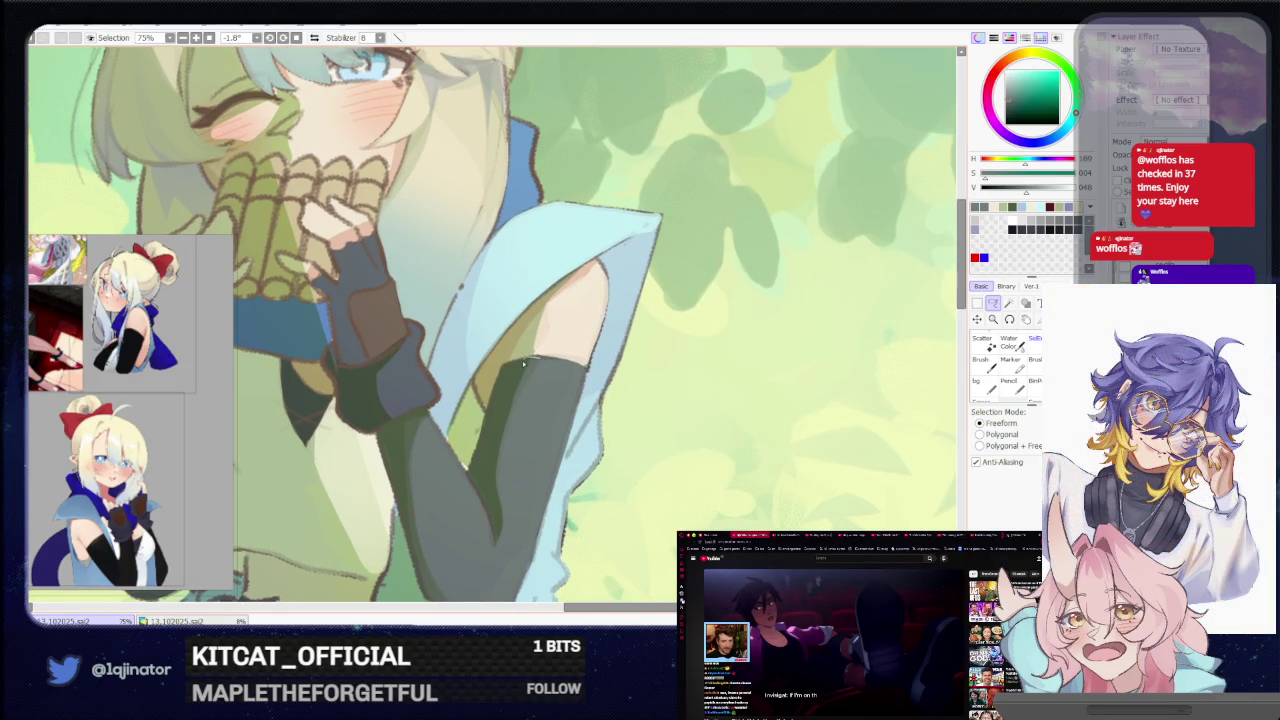
mouse_move(523, 364)
mouse_down()
mouse_move(487, 492)
mouse_move(493, 550)
mouse_up()
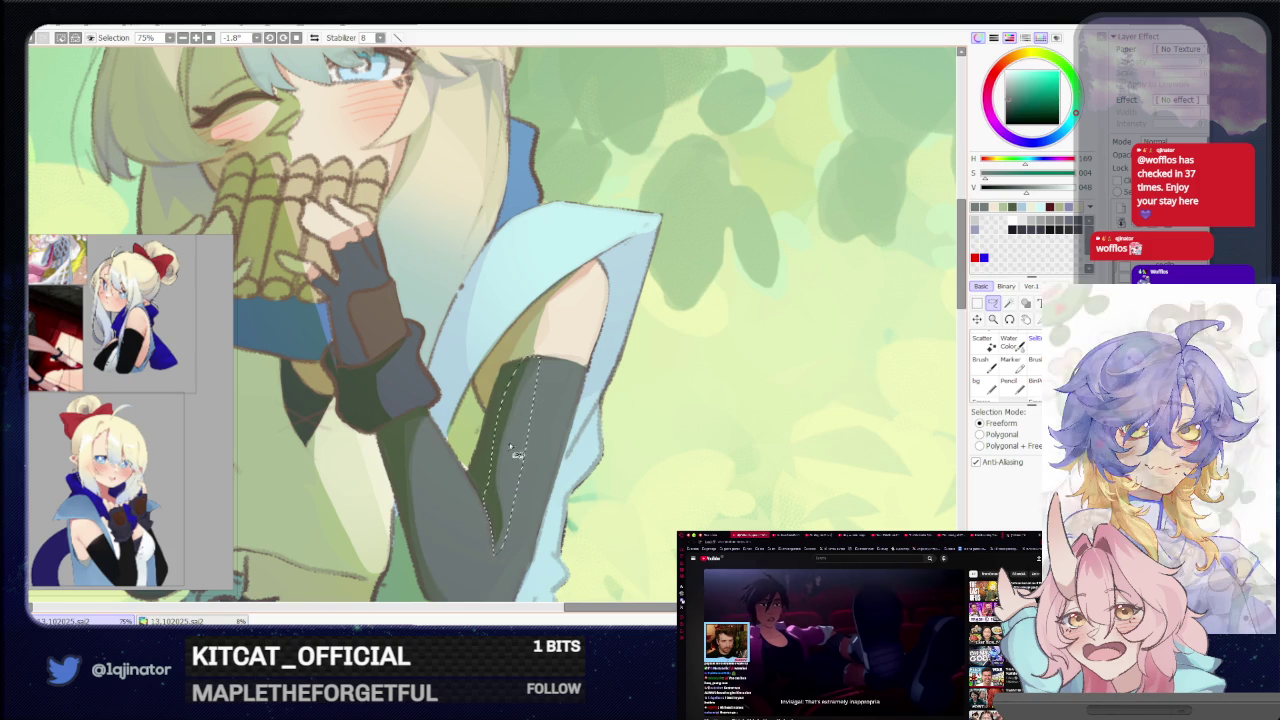
key(b)
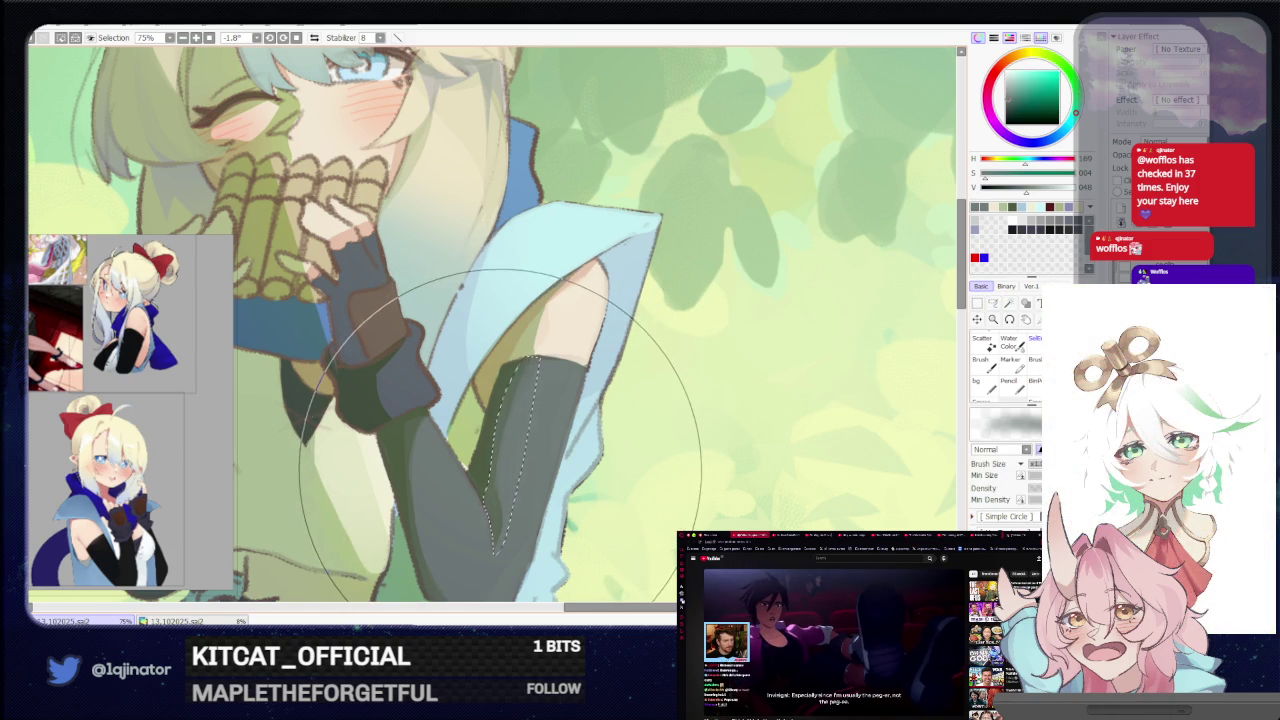
scroll(600, 430, down, 2)
scroll(657, 443, down, 2)
key(a)
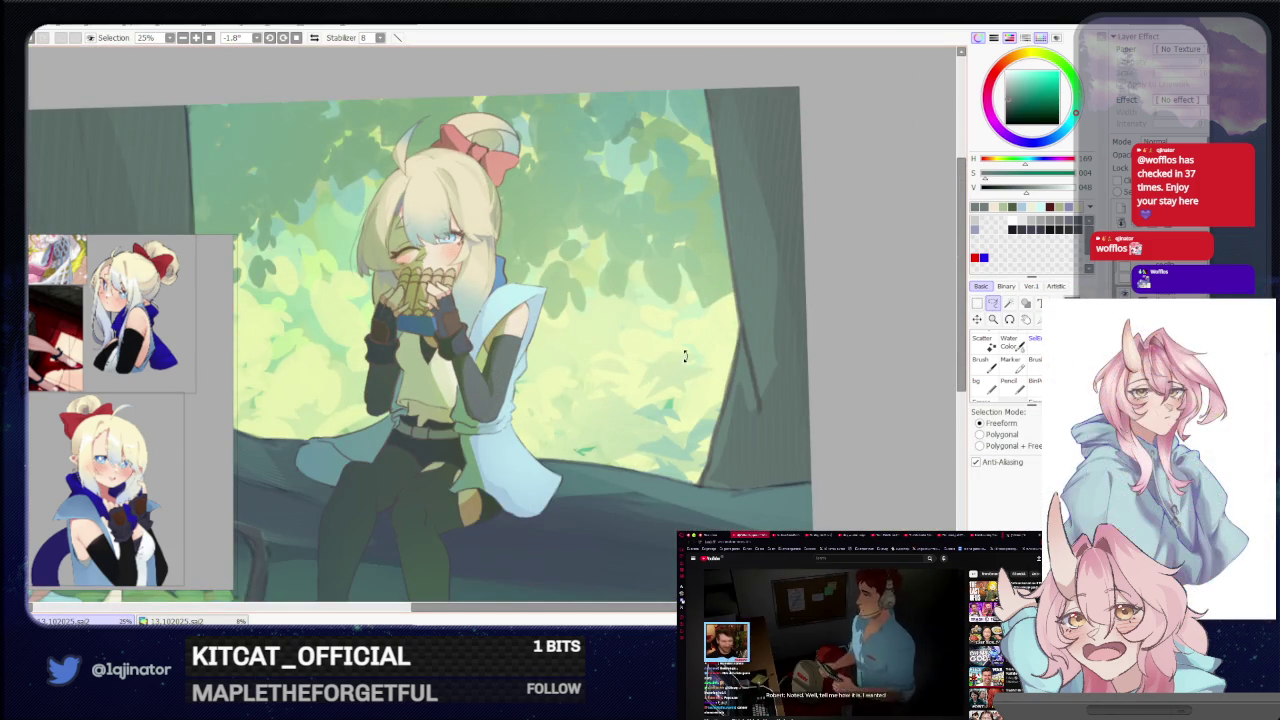
drag(585, 428, 571, 451)
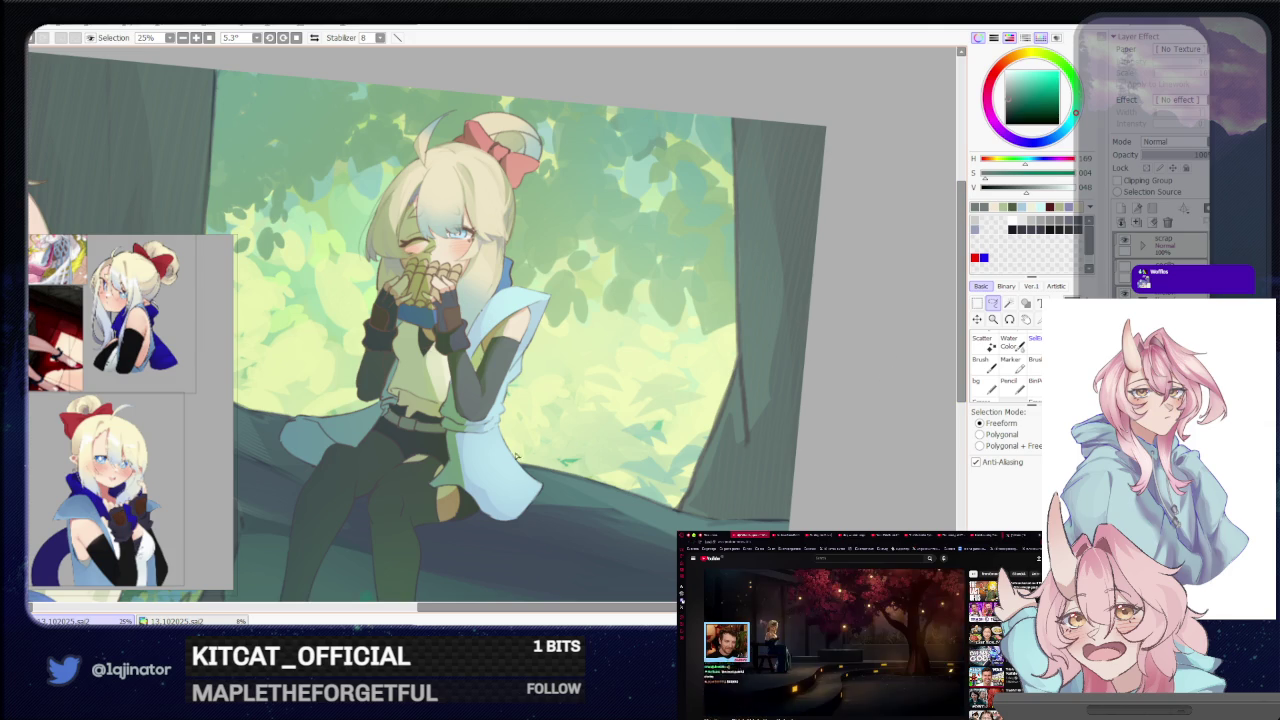
scroll(500, 468, up, 2)
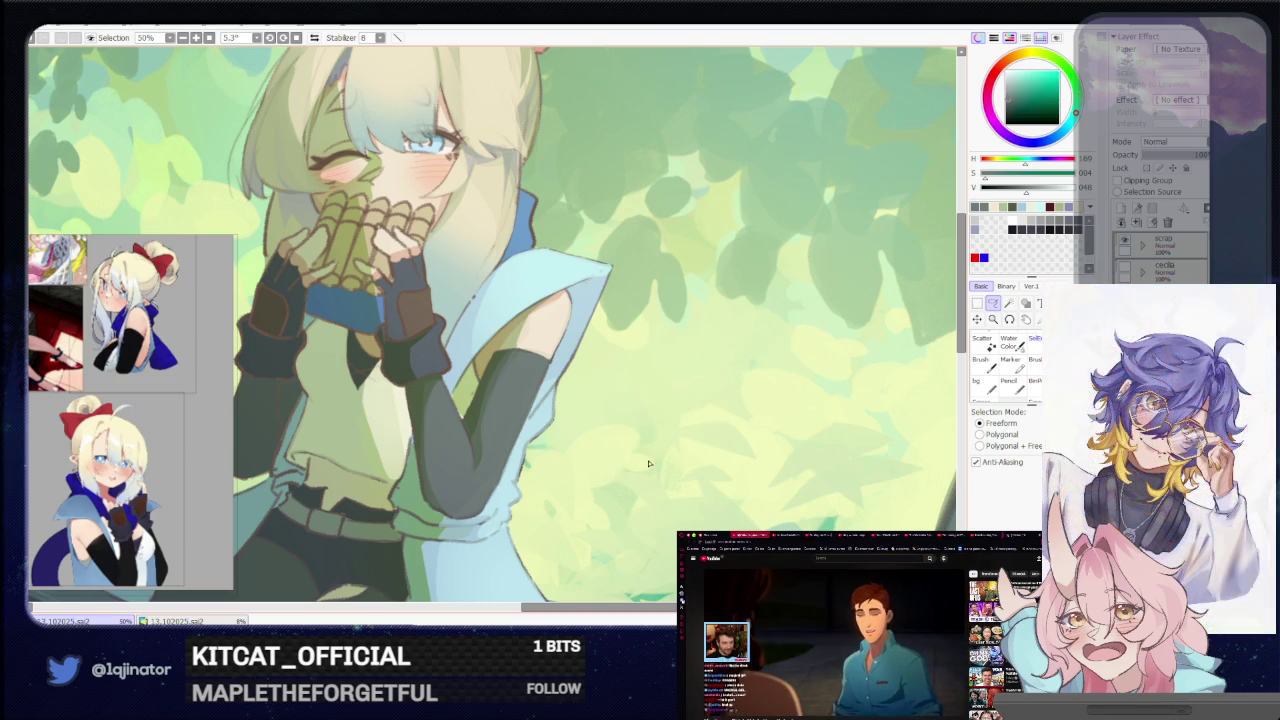
Bring the girl's face and hands into view and pick a light cream highlight colour
drag(668, 463, 654, 449)
scroll(654, 449, down, 1)
scroll(654, 449, down, 1)
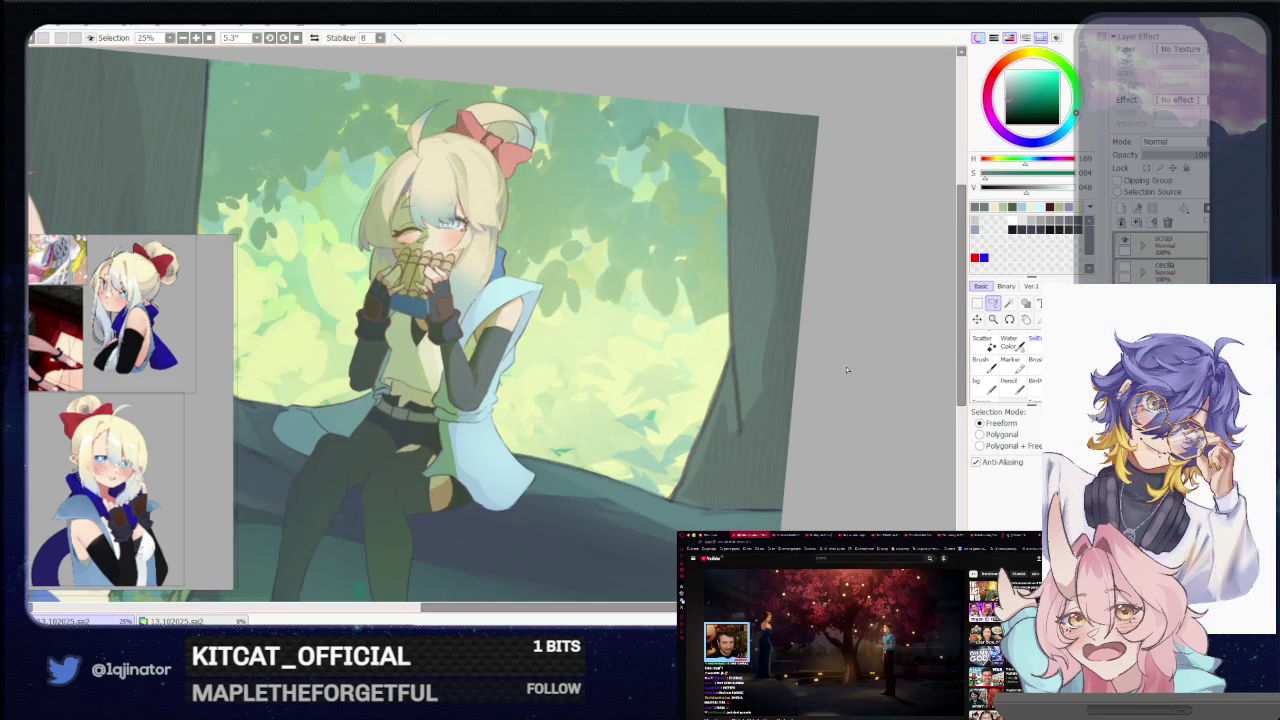
scroll(490, 340, up, 1)
scroll(490, 340, up, 1)
drag(500, 335, 524, 415)
key(b)
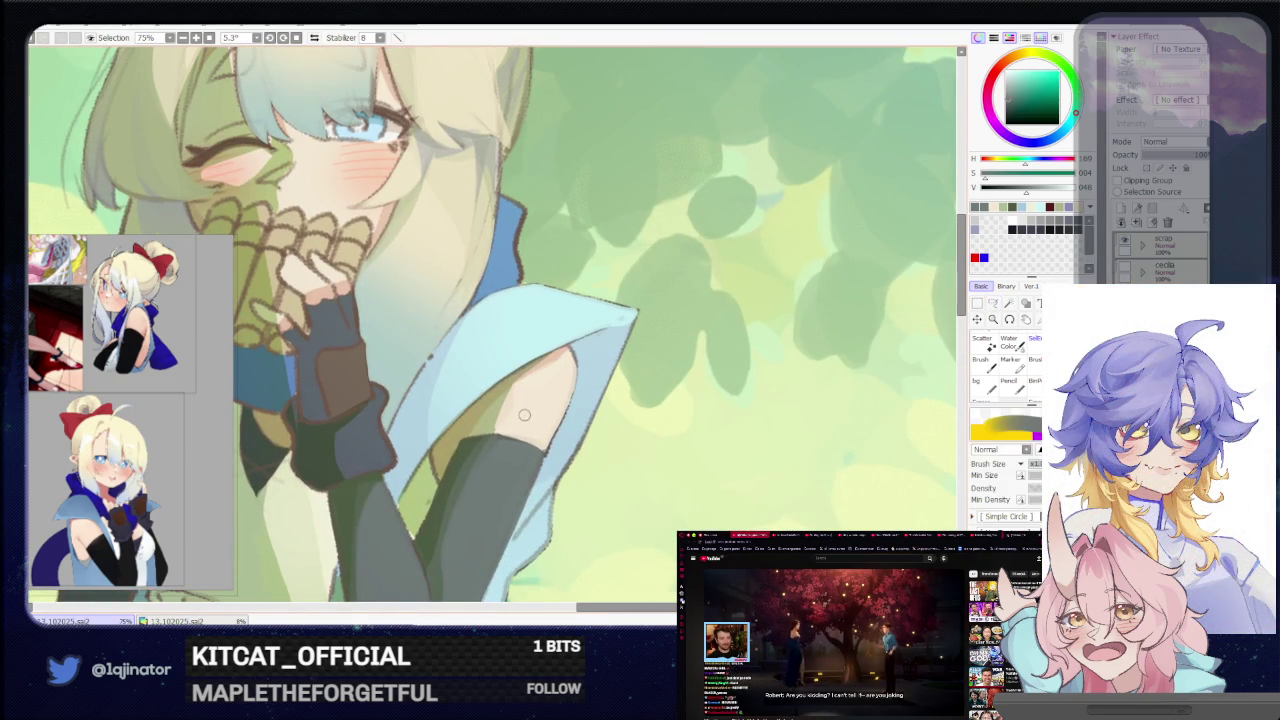
alt+click(524, 415)
Lasso the bare upper arm above the sleeve and paint the cream highlight inside
key(a)
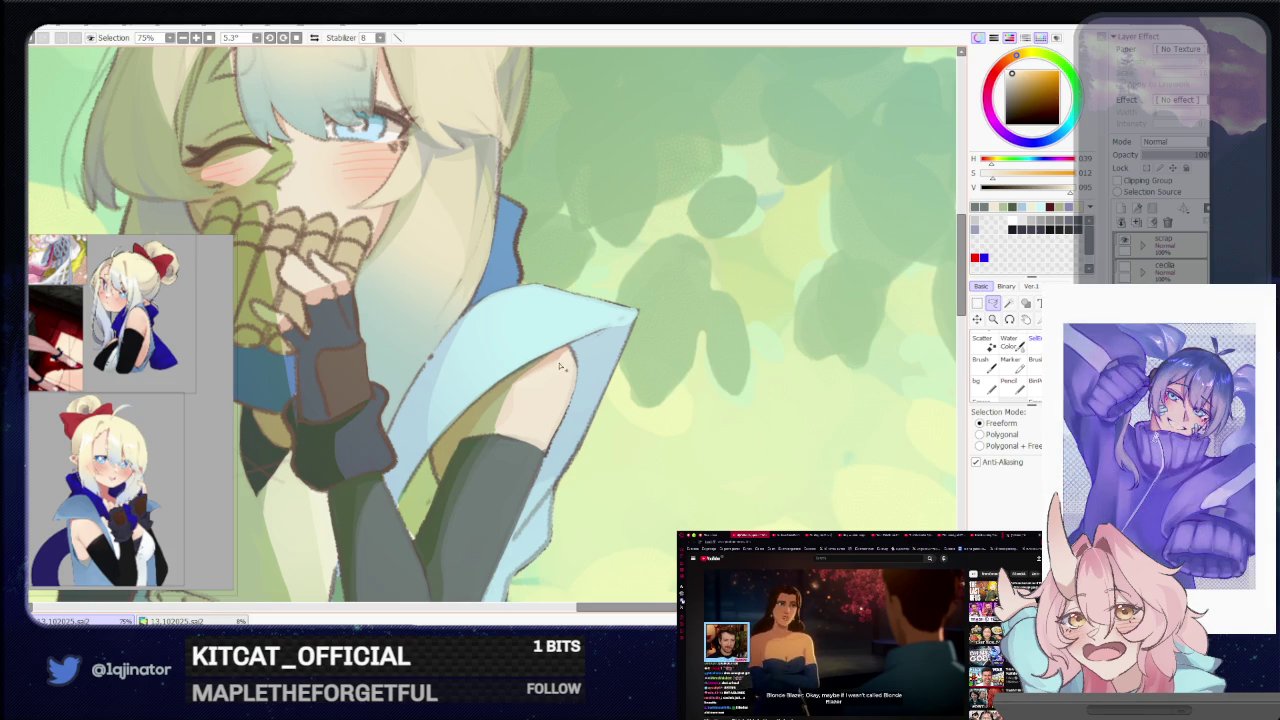
drag(520, 383, 458, 440)
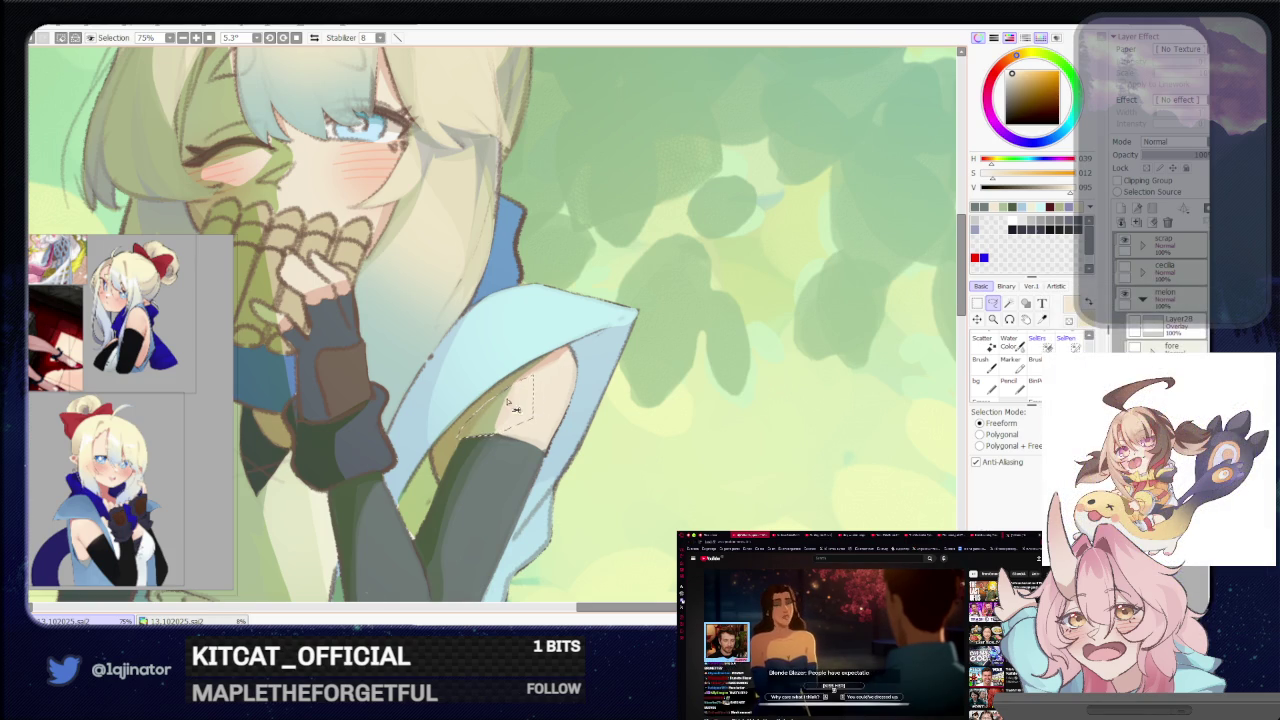
drag(535, 397, 532, 380)
key(b)
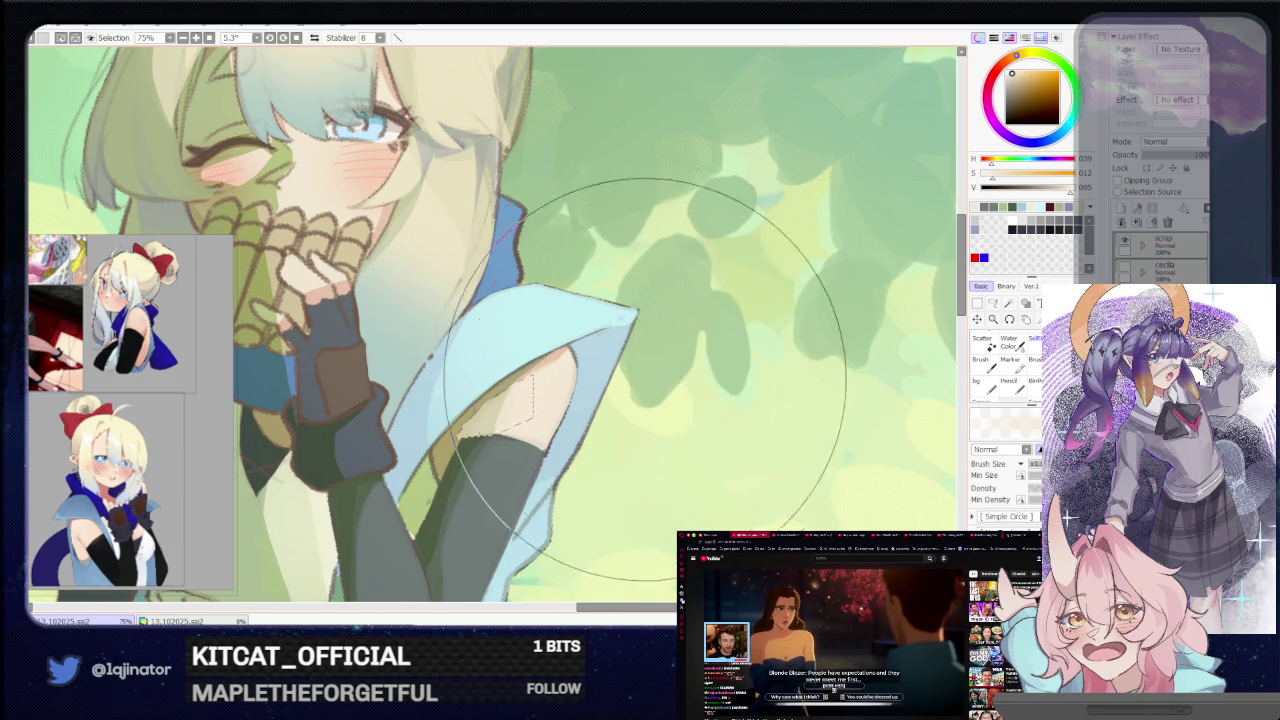
key(s)
scroll(913, 352, down, 2)
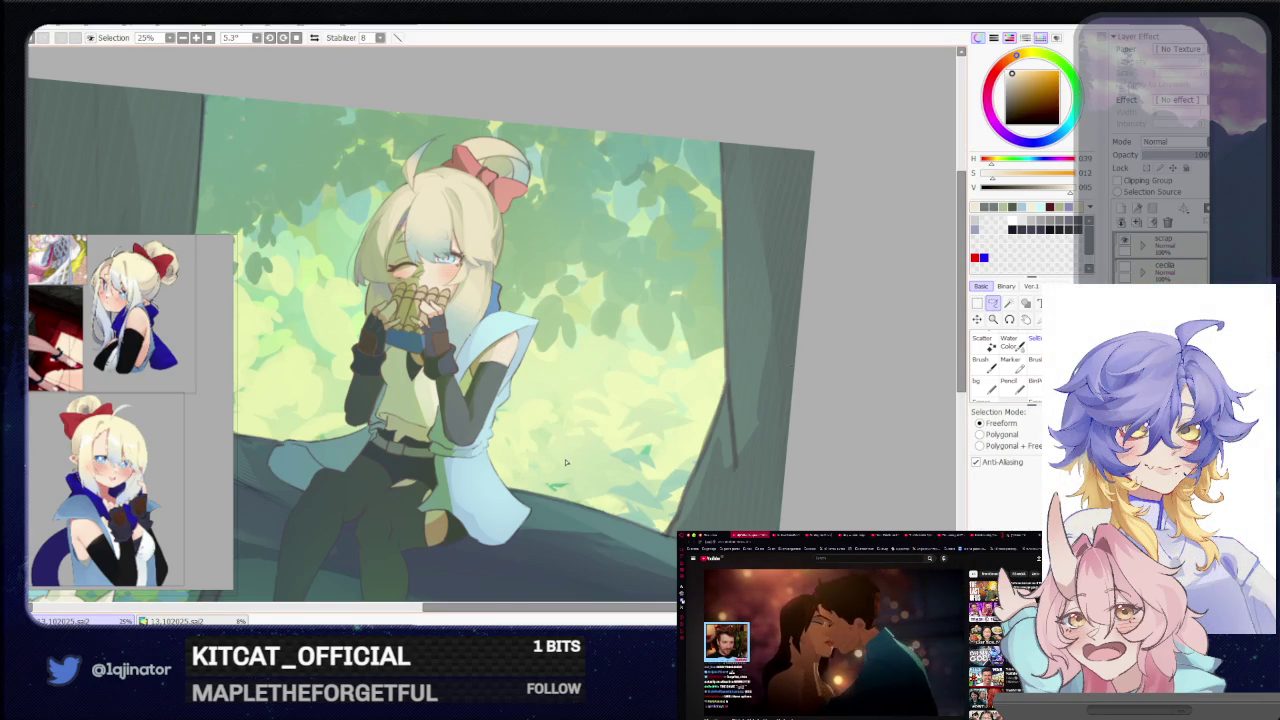
Eyedrop a colour from the artwork and refine the upper-arm highlight with the brush
scroll(563, 465, up, 1)
scroll(560, 458, up, 1)
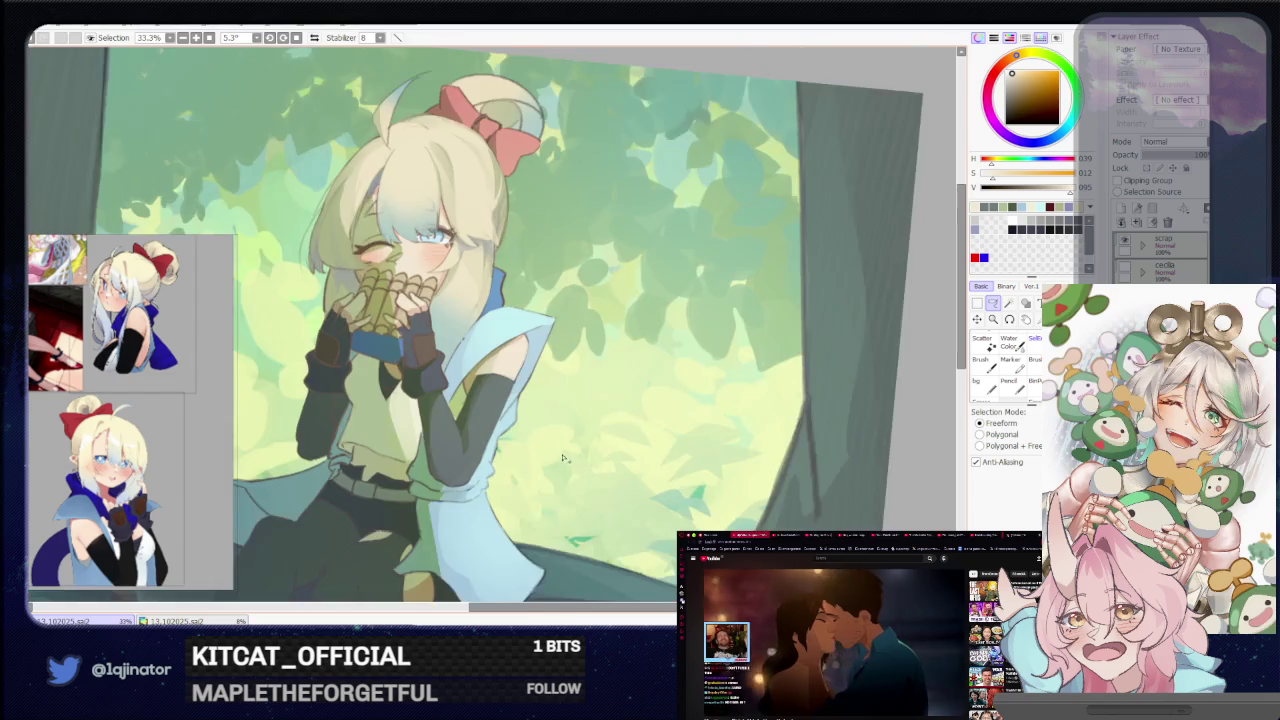
scroll(555, 447, up, 1)
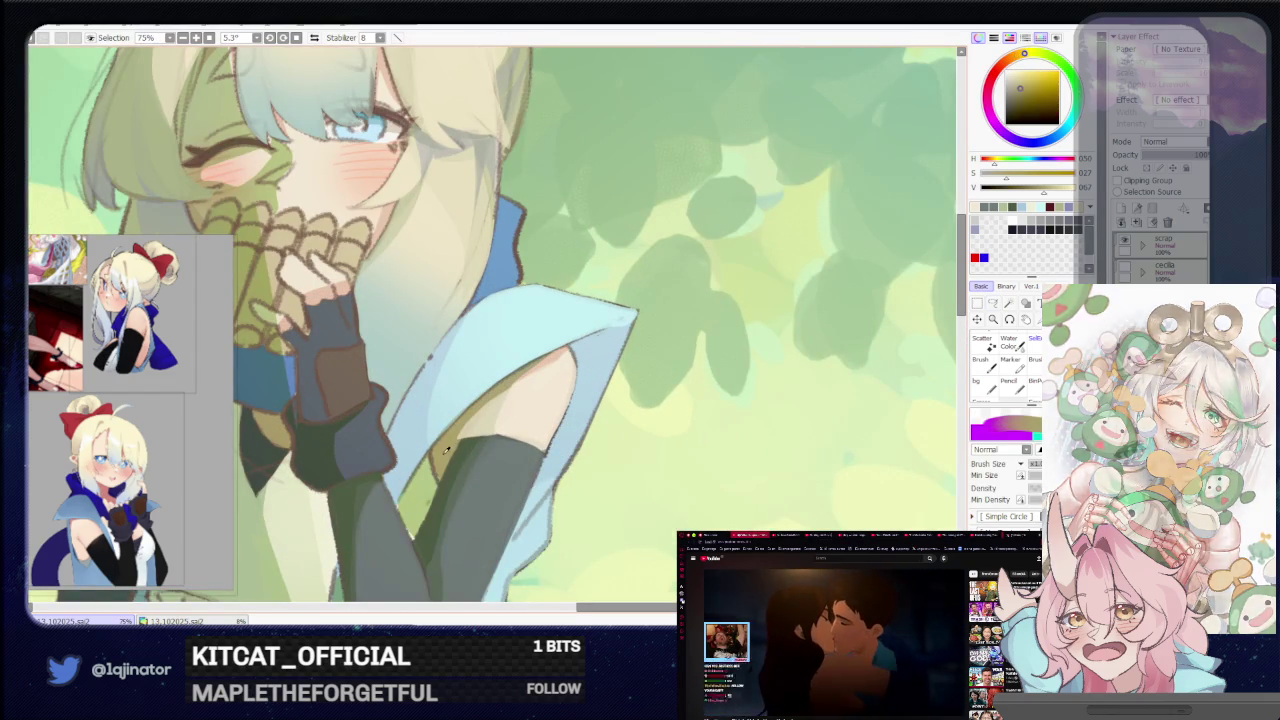
alt+click(773, 333)
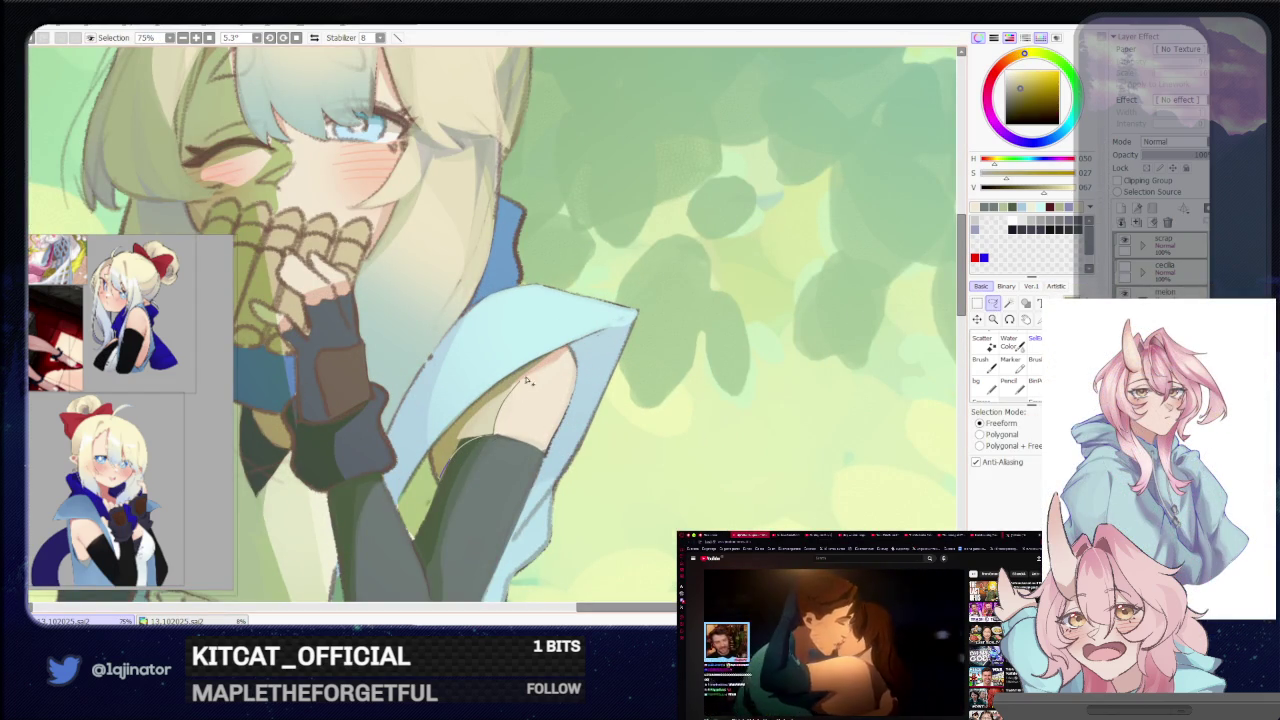
key(b)
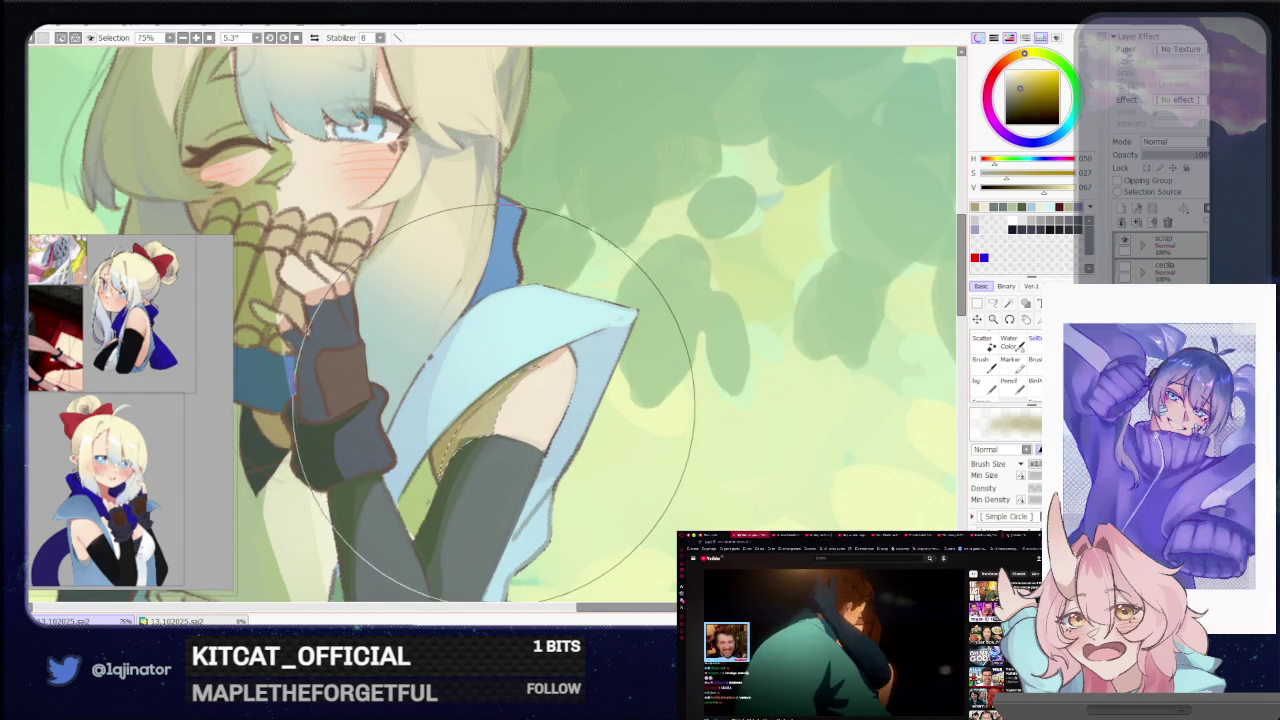
scroll(829, 329, down, 2)
scroll(829, 329, down, 2)
key(m)
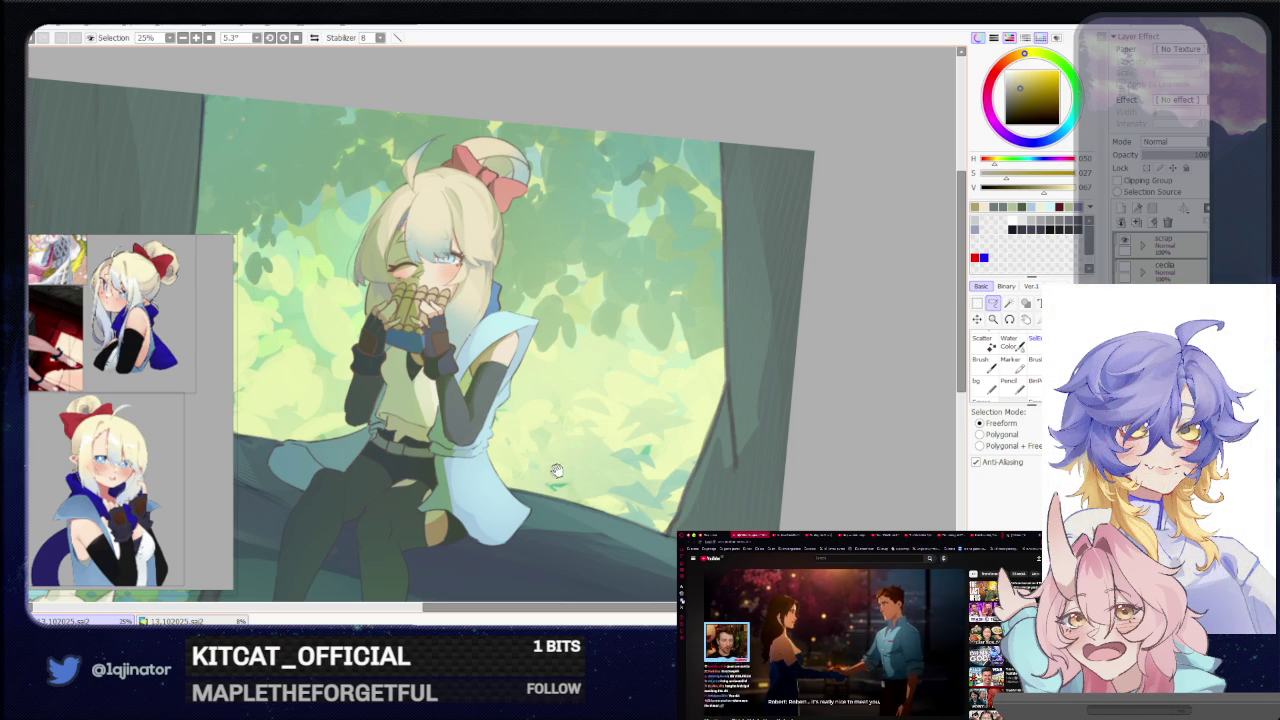
Lasso a region of the left grey arm warmer and paint shading inside it
scroll(590, 458, up, 1)
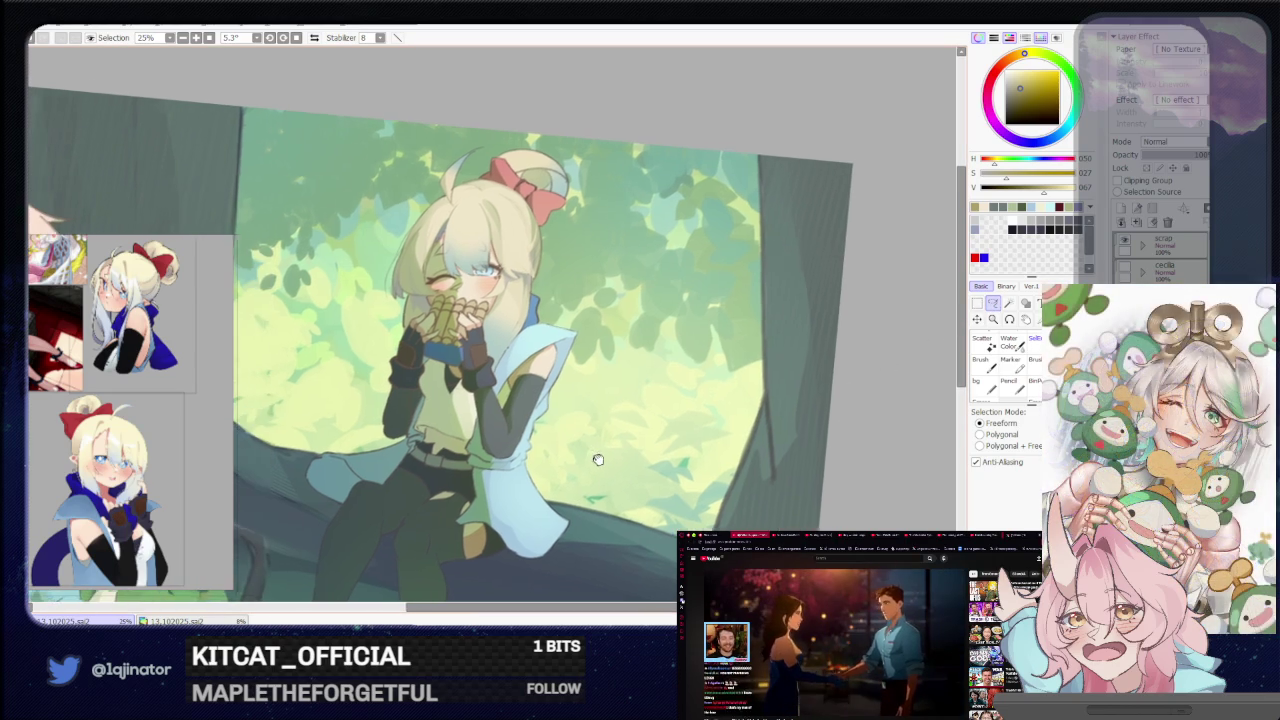
scroll(575, 465, up, 1)
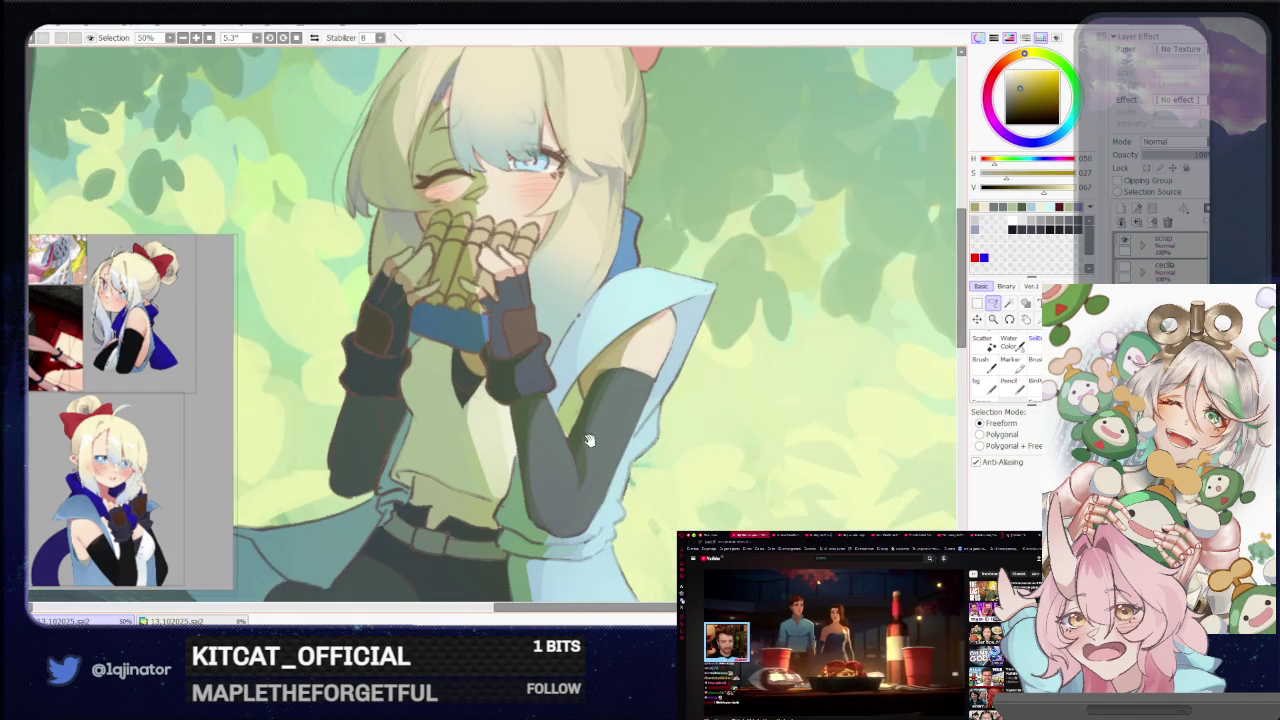
key(b)
key(l)
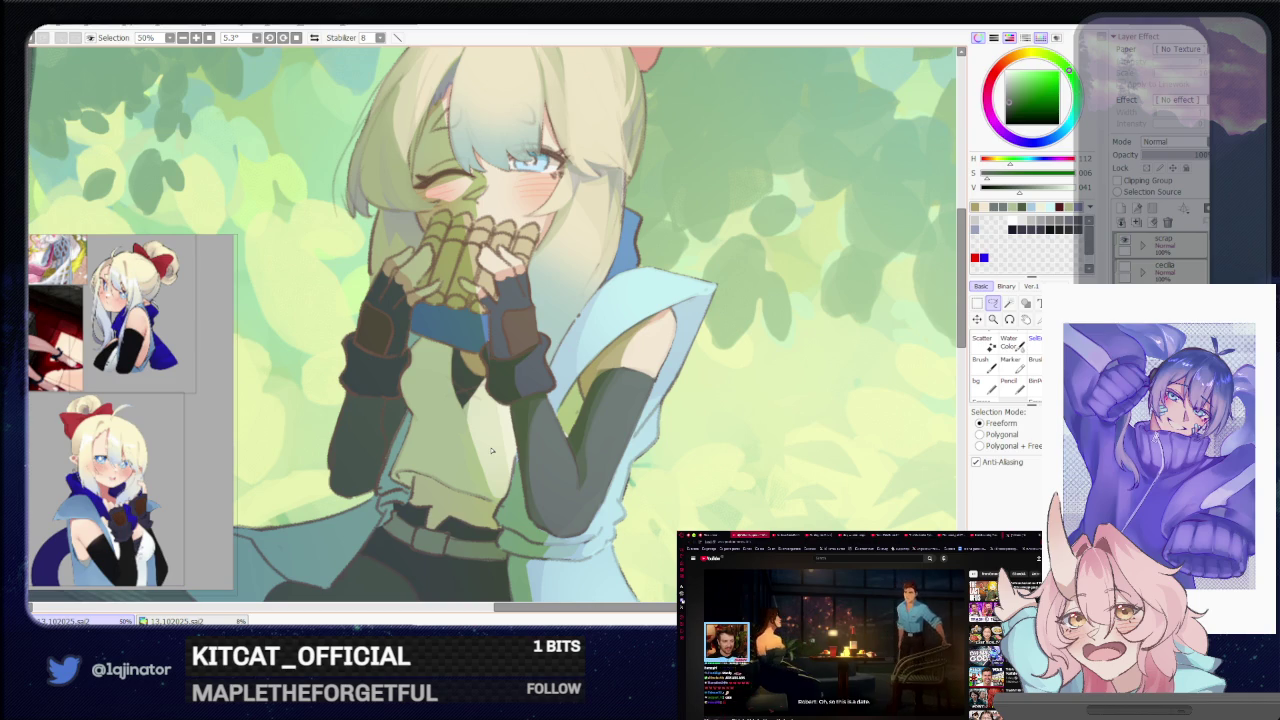
scroll(444, 459, up, 2)
scroll(444, 459, down, 1)
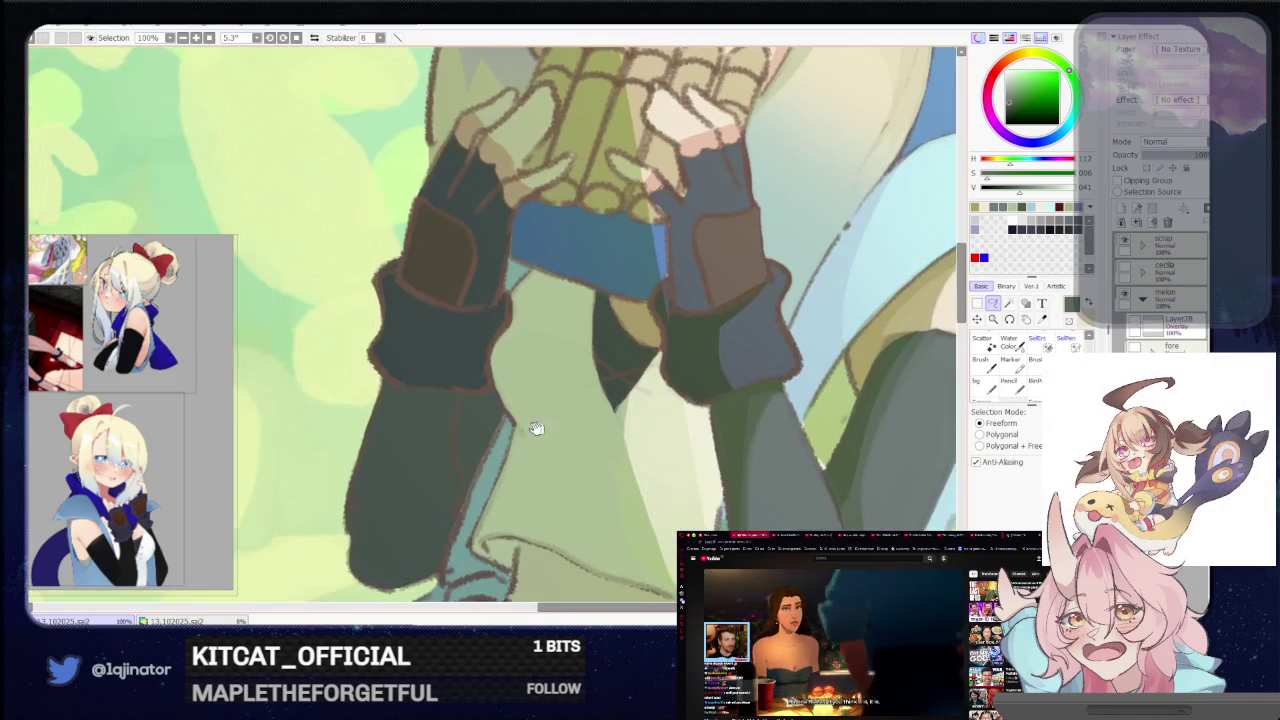
scroll(467, 378, down, 1)
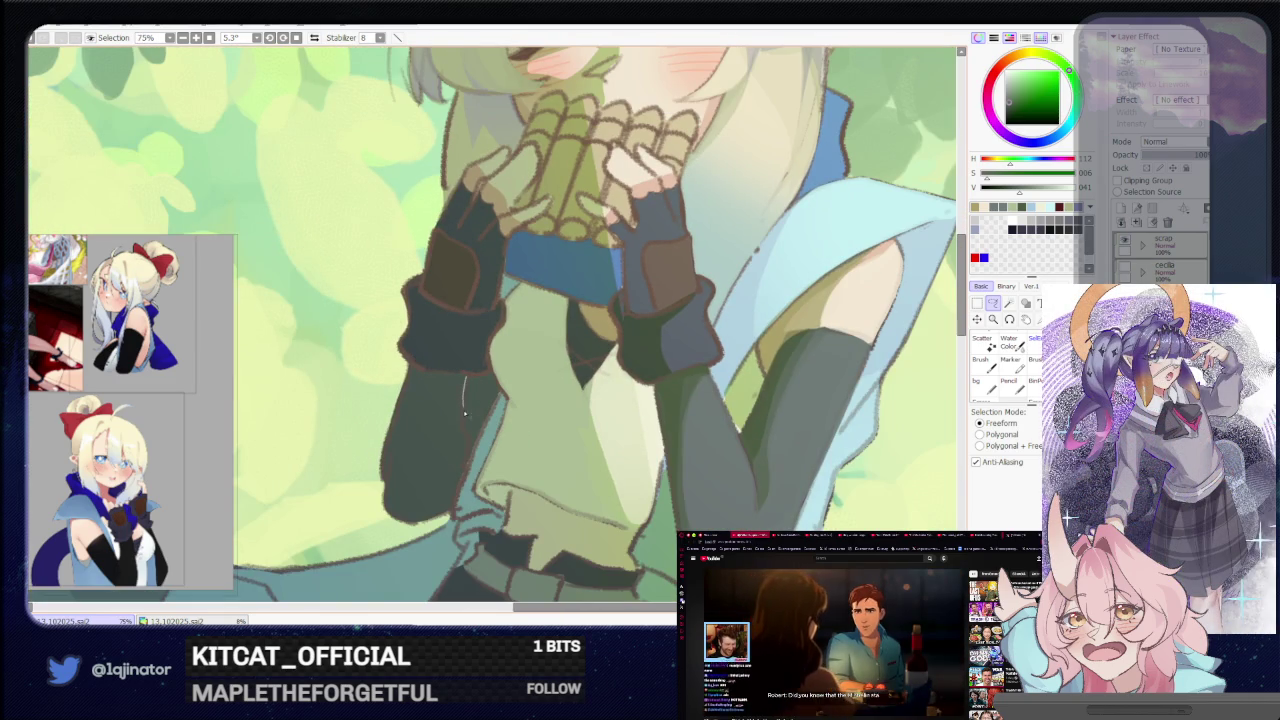
drag(467, 448, 429, 379)
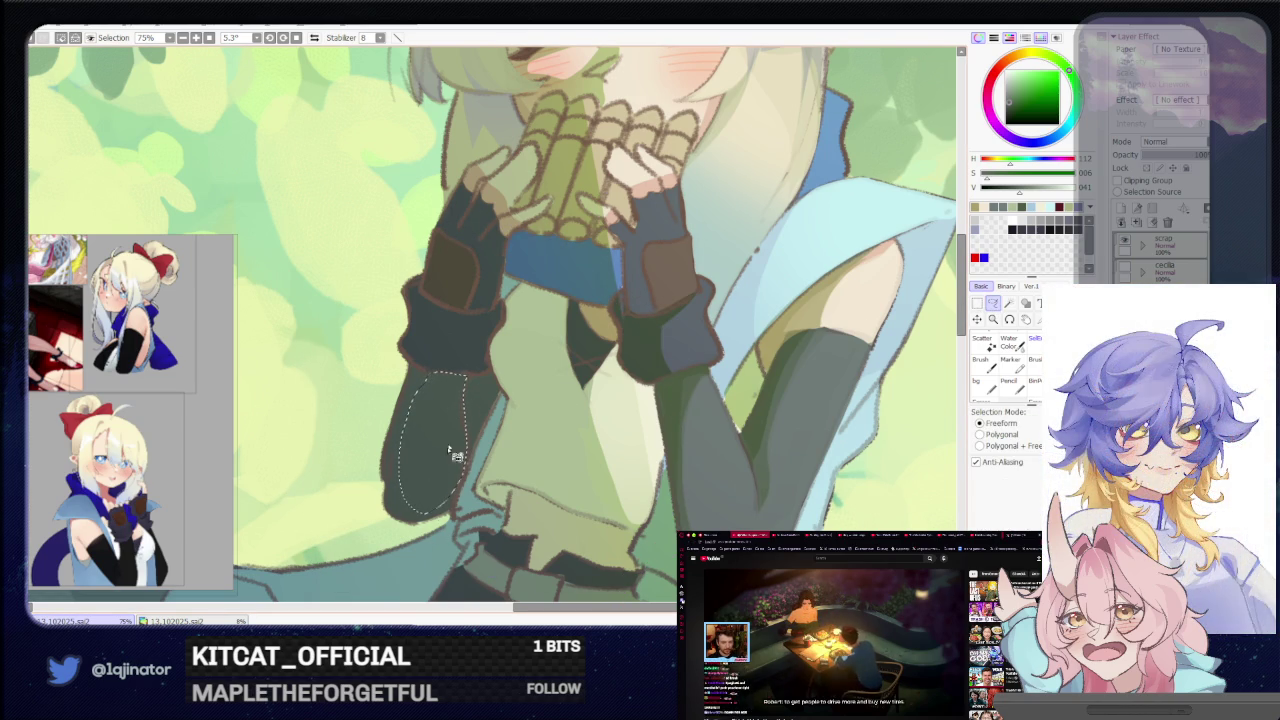
key(b)
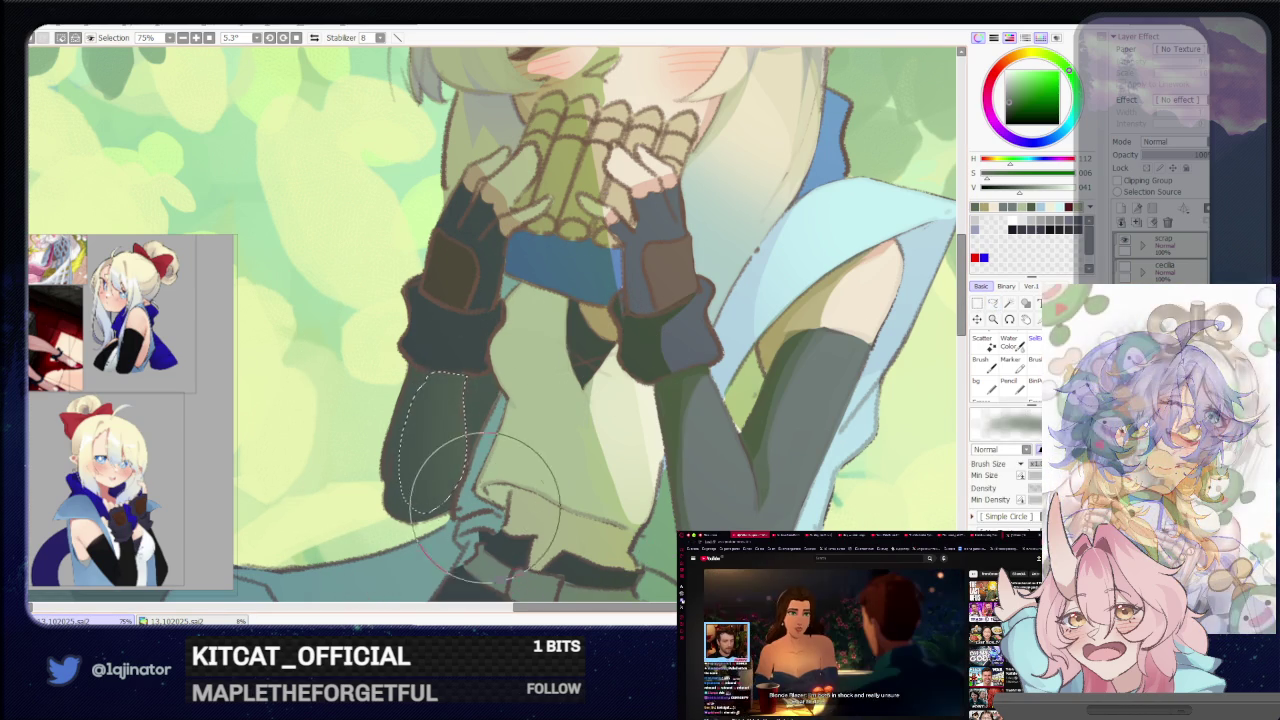
scroll(905, 367, down, 3)
scroll(905, 367, down, 1)
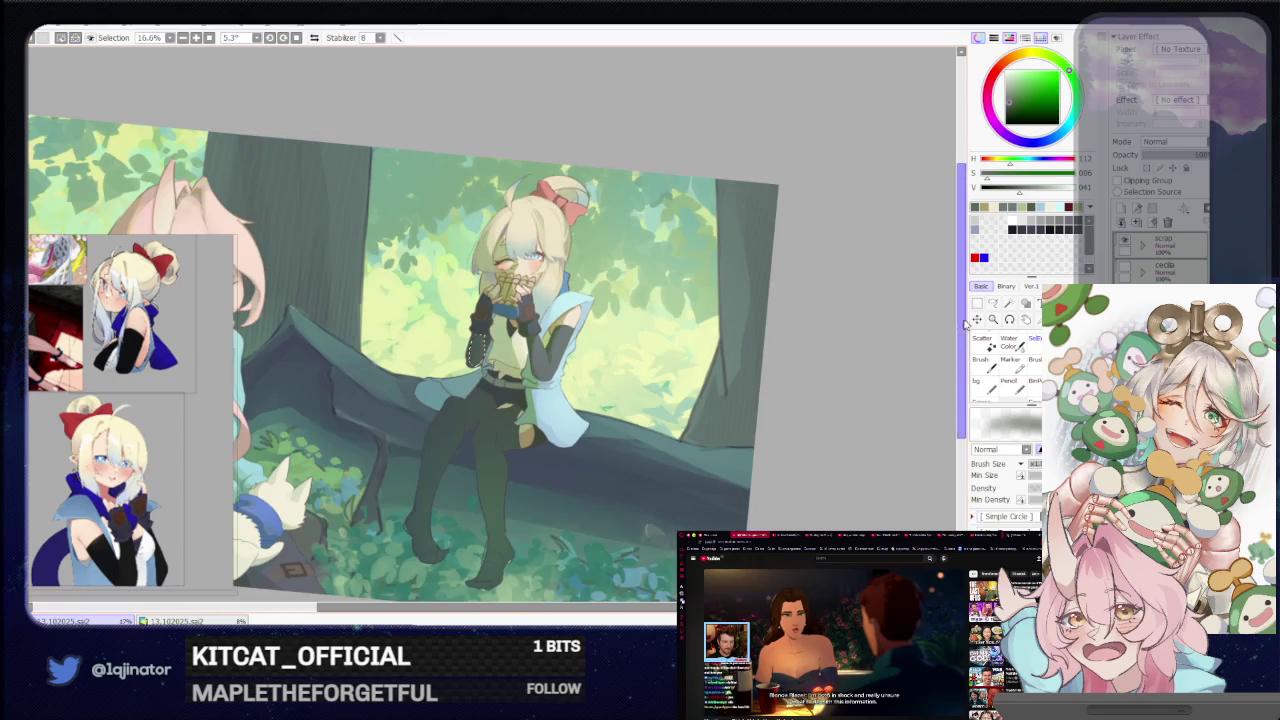
scroll(905, 367, down, 2)
Zoom out, pan, and tilt the view to check the whole forest scene
key(l)
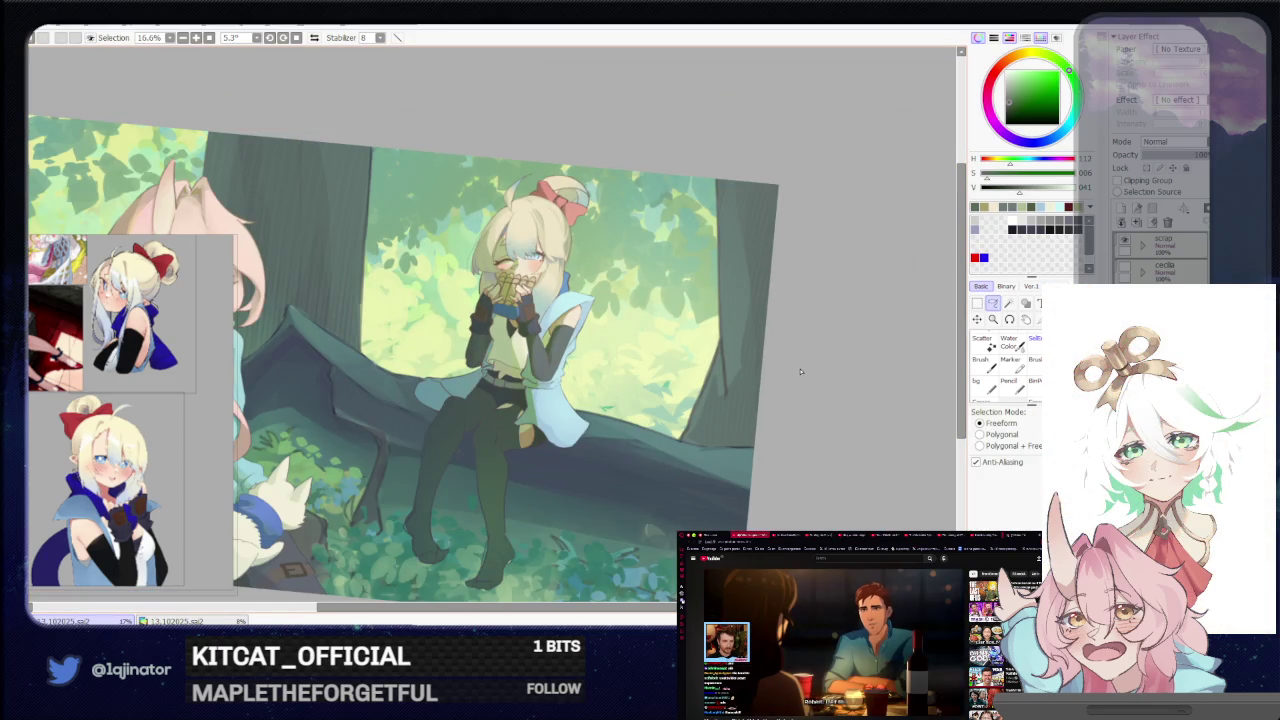
scroll(782, 399, up, 3)
scroll(782, 399, up, 2)
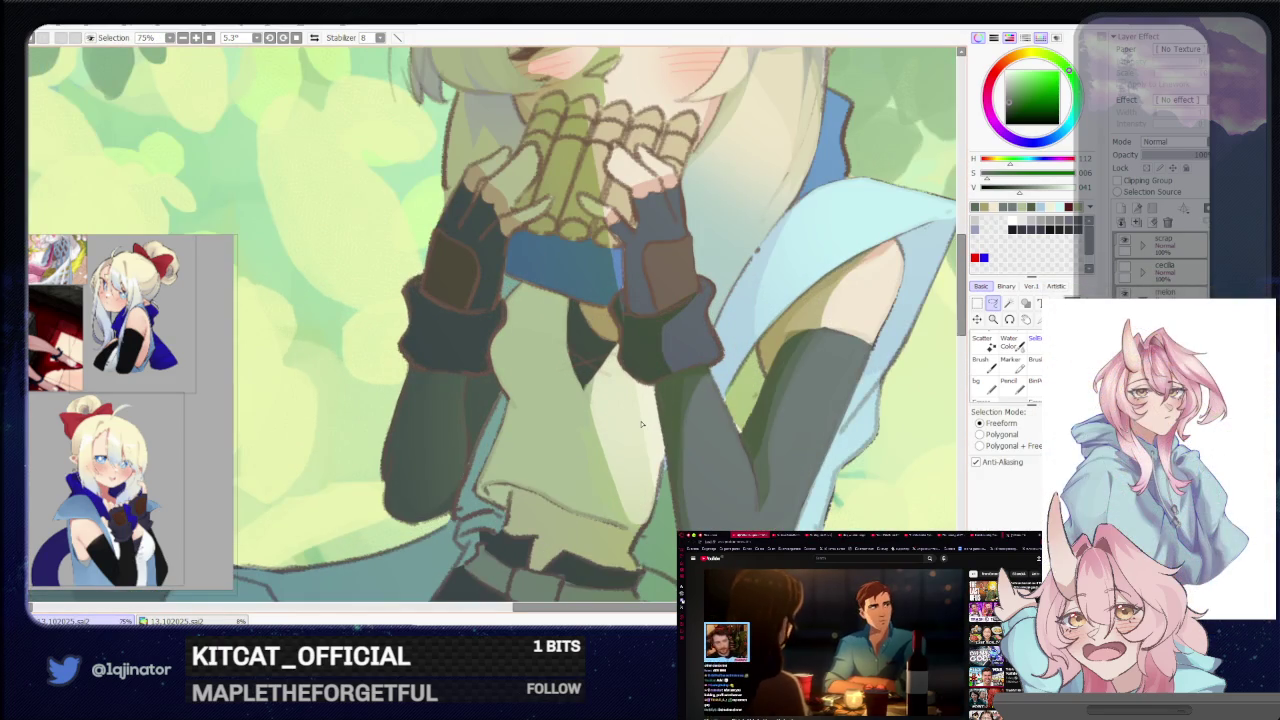
scroll(643, 425, down, 3)
scroll(643, 425, down, 1)
drag(643, 425, 606, 490)
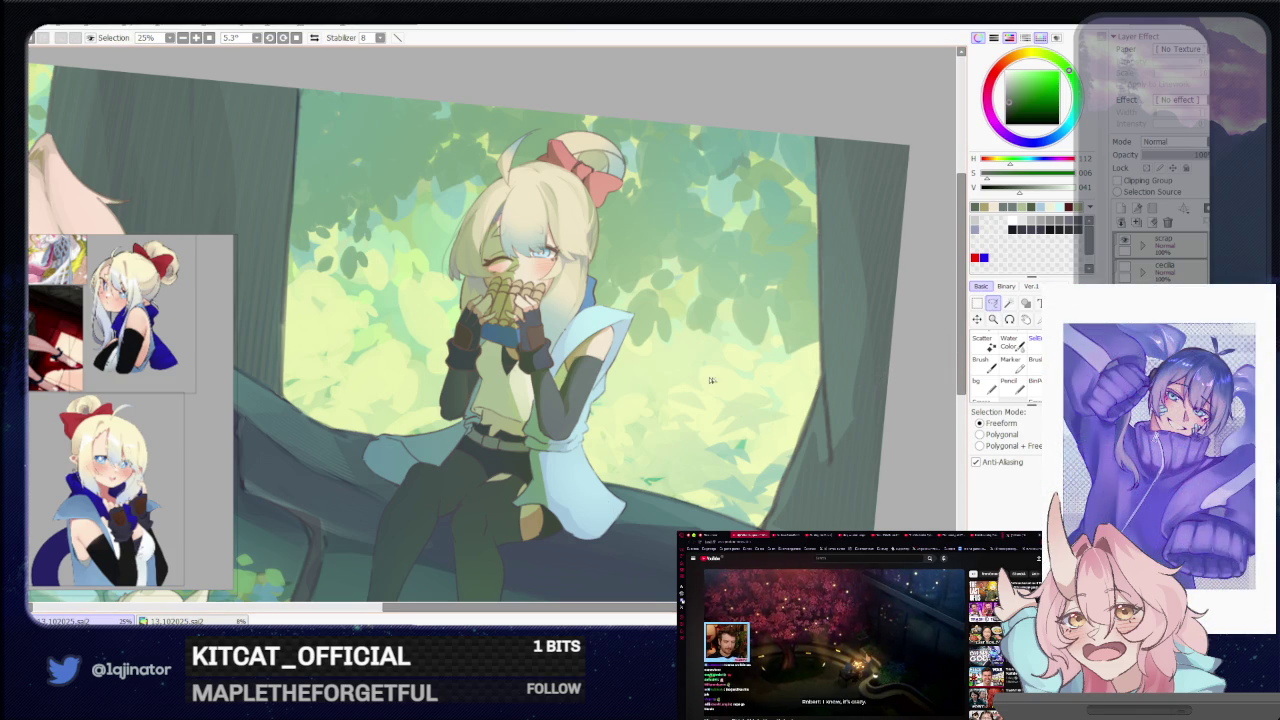
mouse_move(731, 382)
mouse_down()
mouse_move(568, 503)
mouse_move(545, 478)
mouse_up()
Tilt the canvas to the right sleeve's angle and brush a lighter strip along its inner edge
scroll(545, 488, up, 2)
scroll(500, 440, up, 2)
key(b)
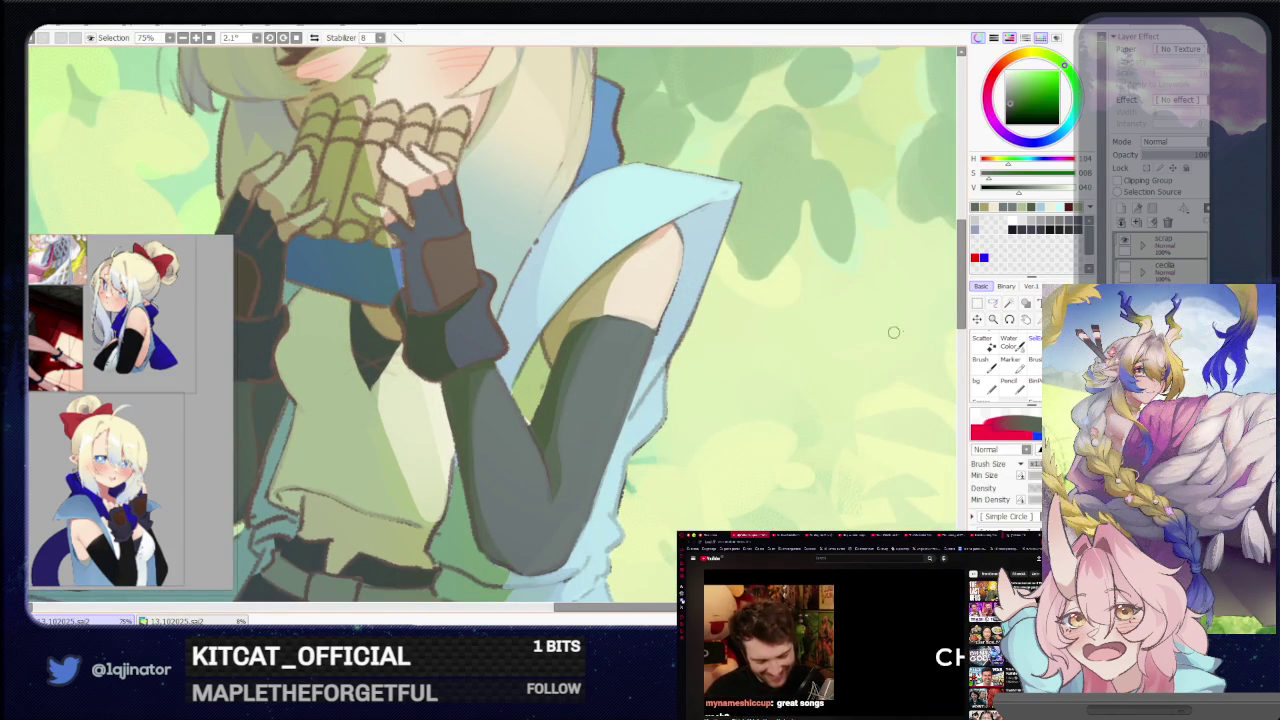
key(a)
mouse_move(846, 337)
mouse_down()
mouse_move(494, 534)
mouse_move(509, 548)
mouse_up()
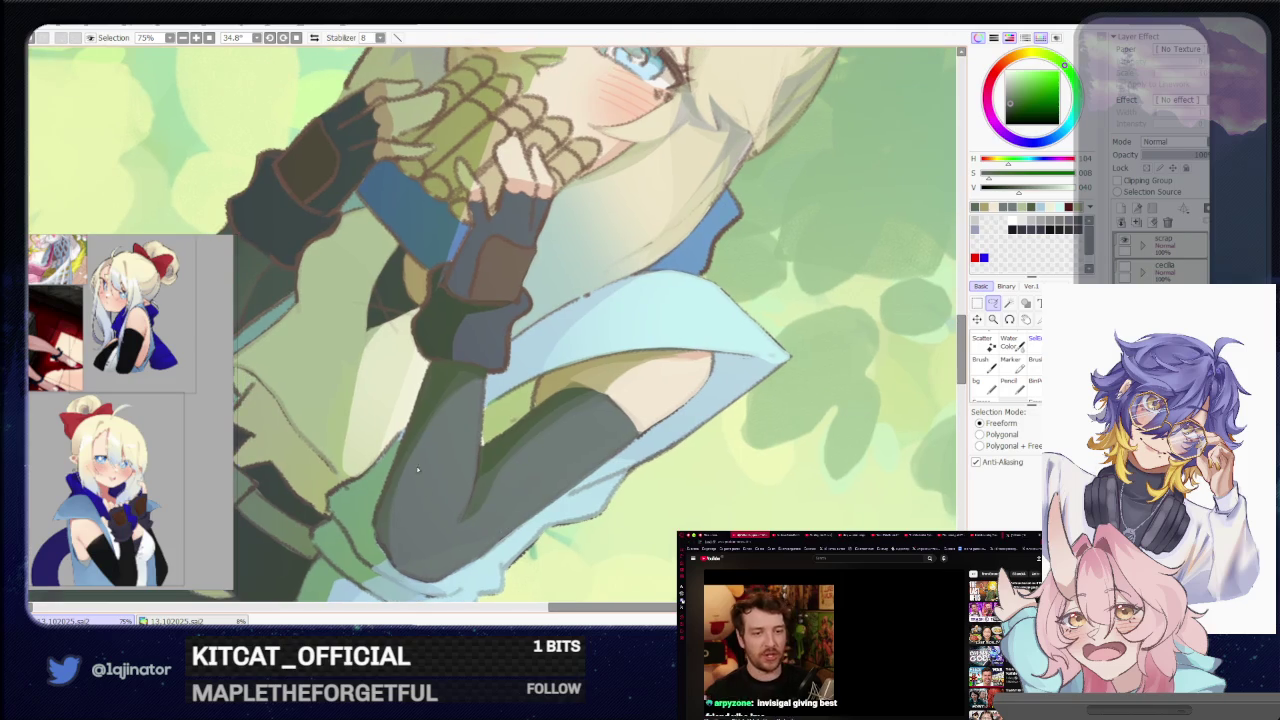
drag(402, 456, 376, 540)
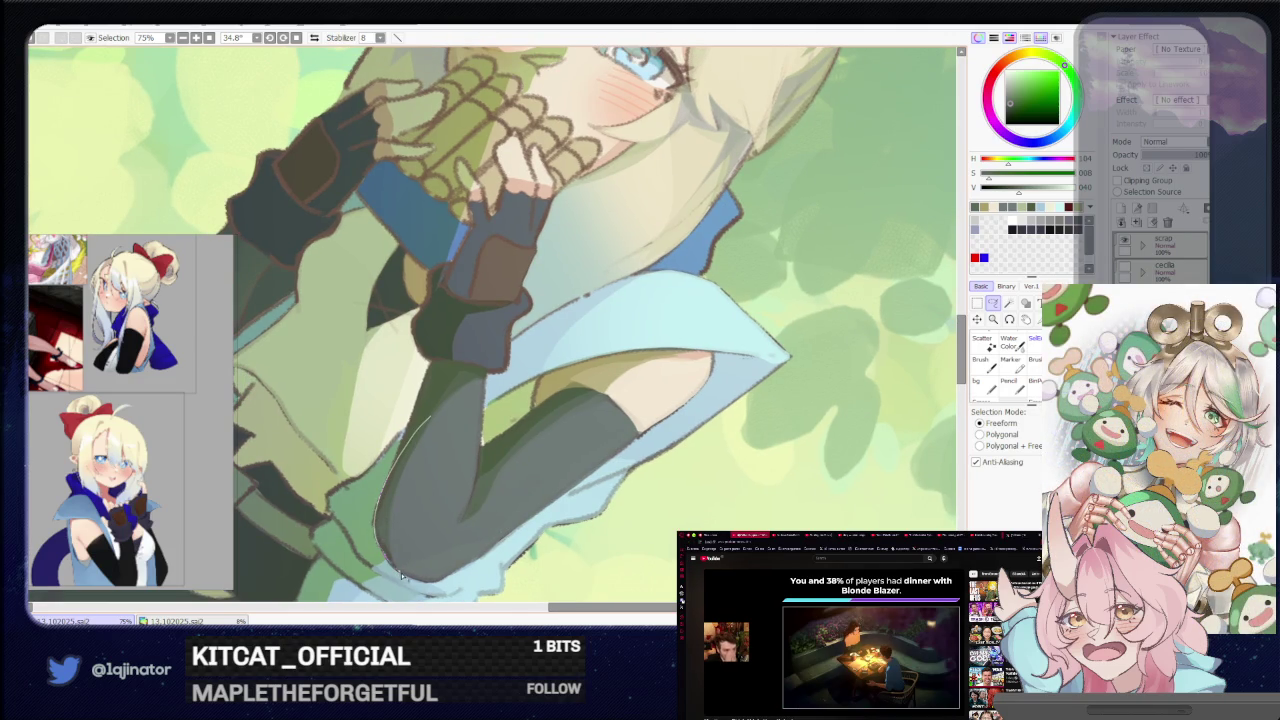
mouse_move(448, 486)
mouse_down()
mouse_move(472, 436)
mouse_move(436, 440)
mouse_up()
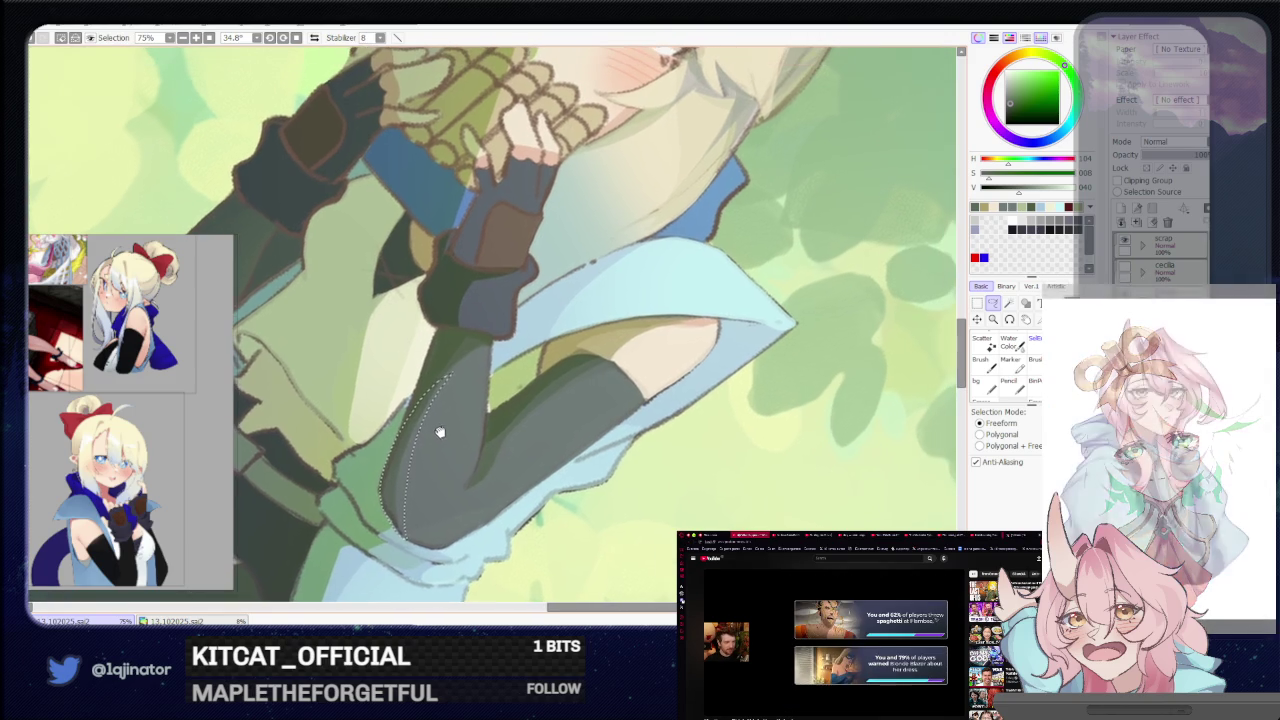
key(b)
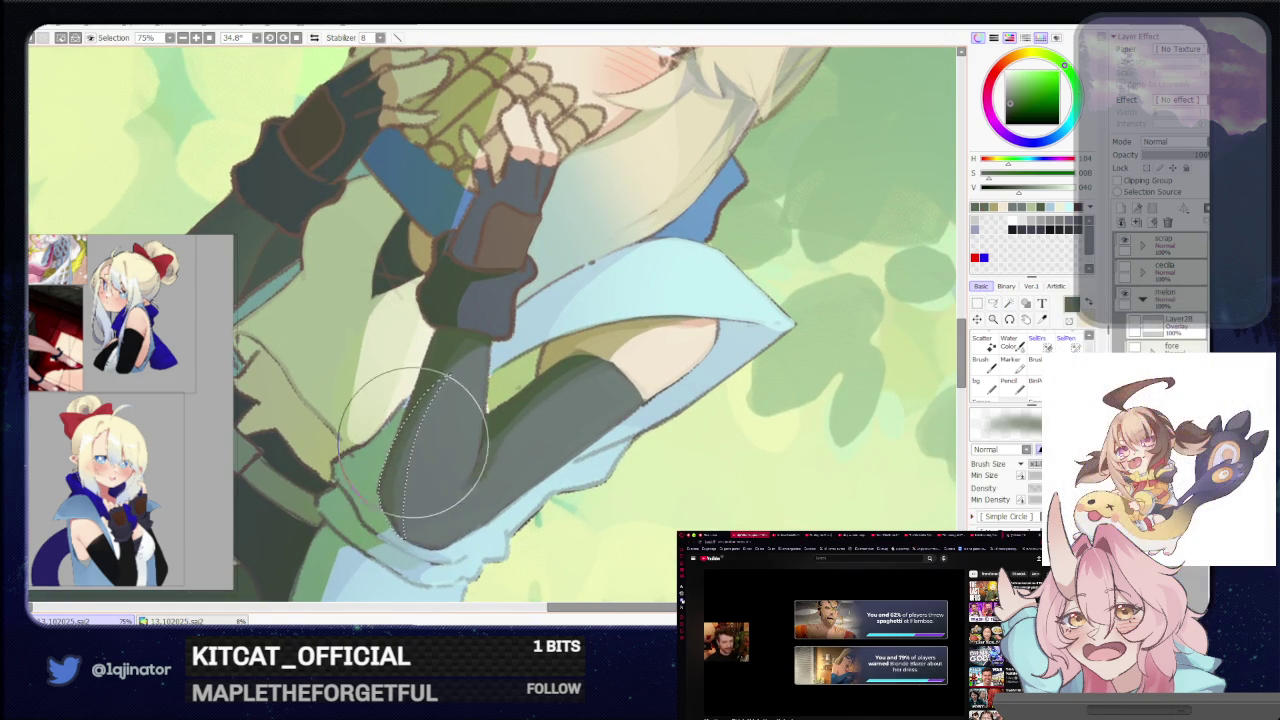
scroll(443, 403, down, 4)
key(l)
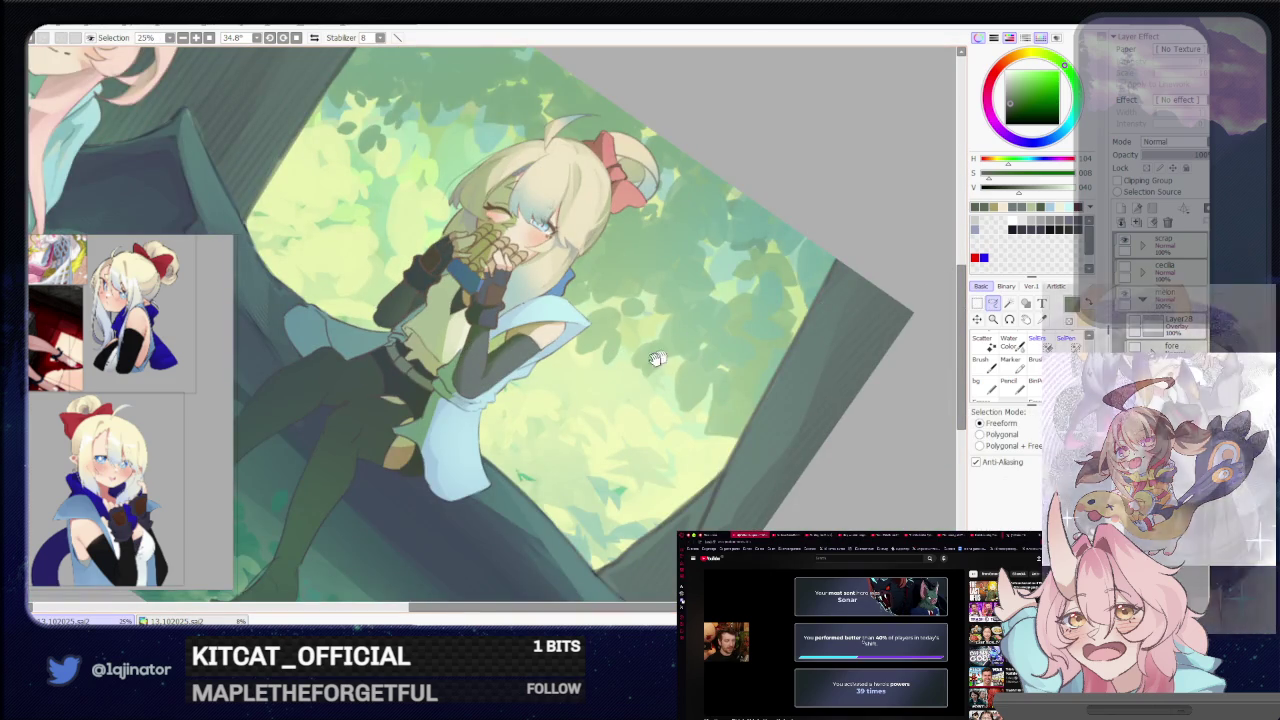
mouse_move(697, 338)
mouse_down()
mouse_move(520, 482)
mouse_move(537, 459)
mouse_up()
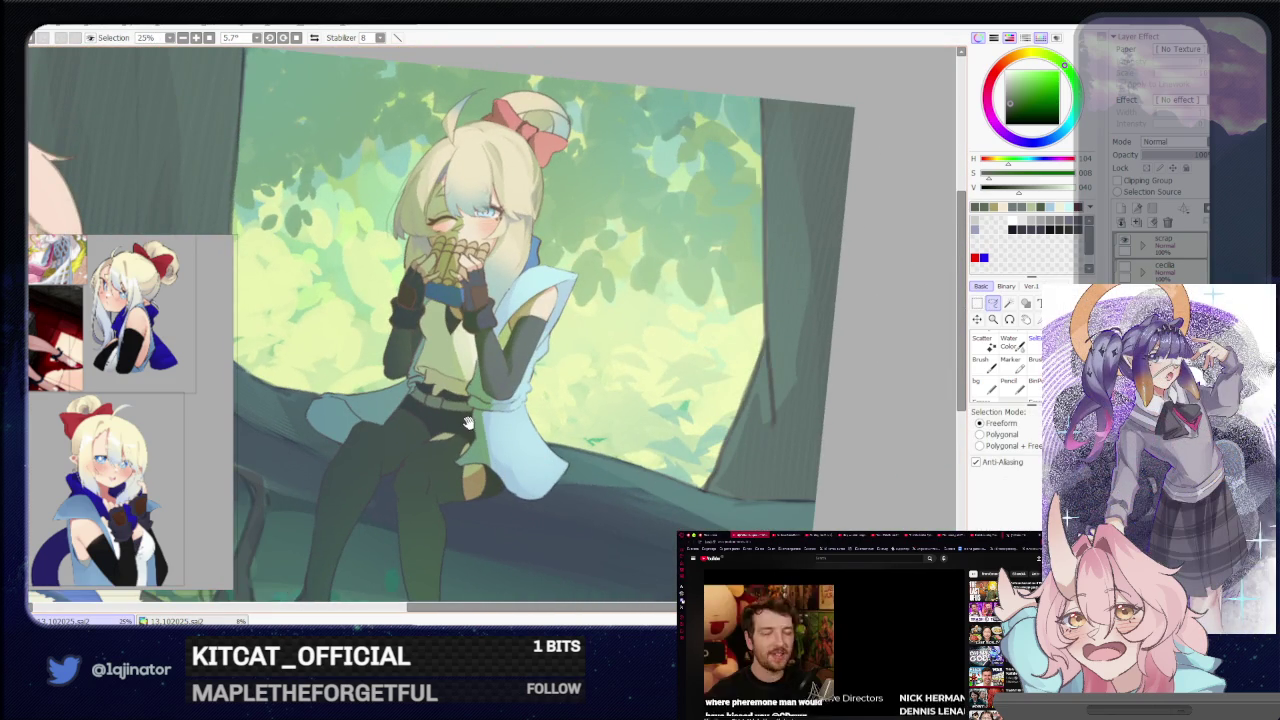
Pick a dark blue and lasso around the fingerless glove on the right hand
scroll(495, 400, up, 2)
scroll(470, 450, up, 2)
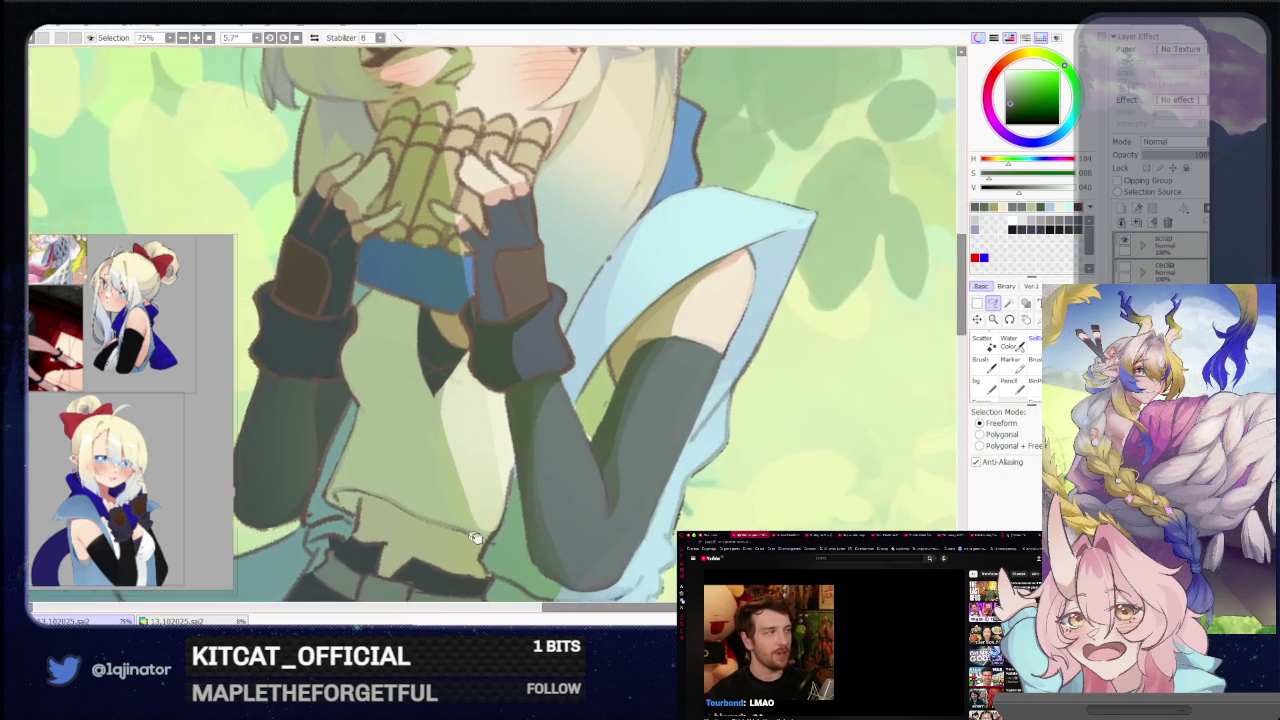
drag(433, 505, 393, 575)
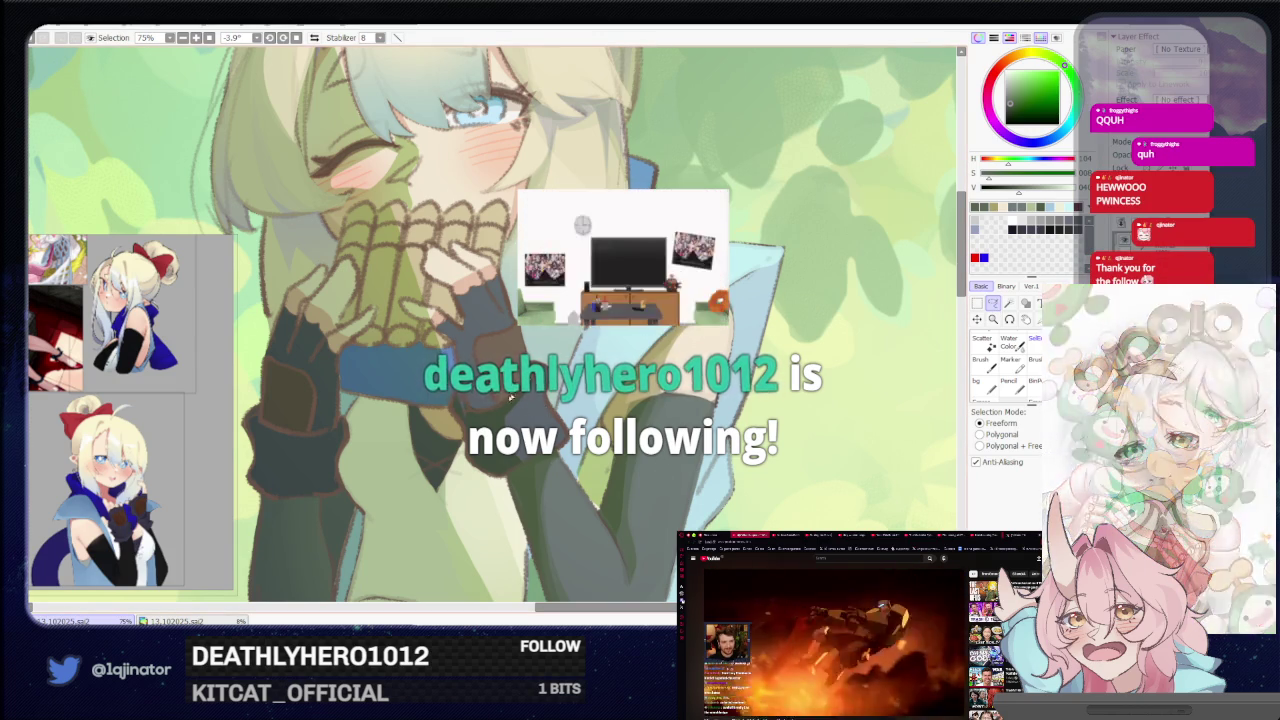
key(b)
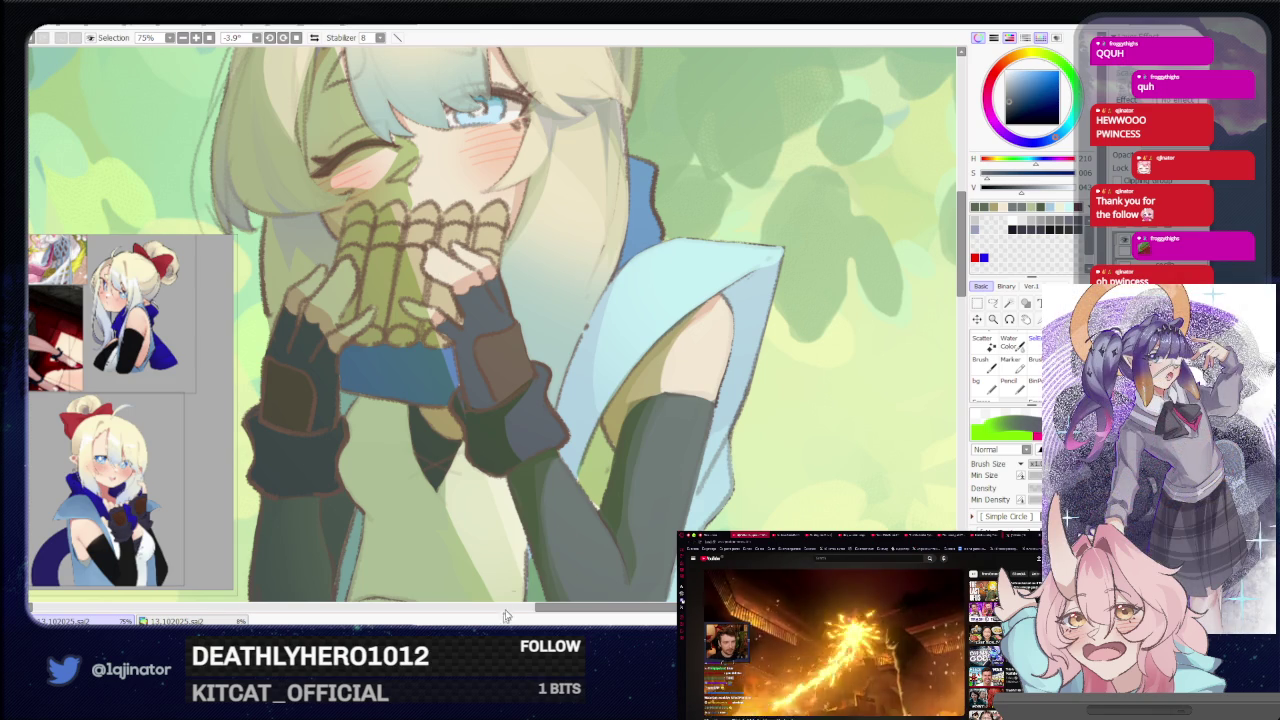
click(993, 303)
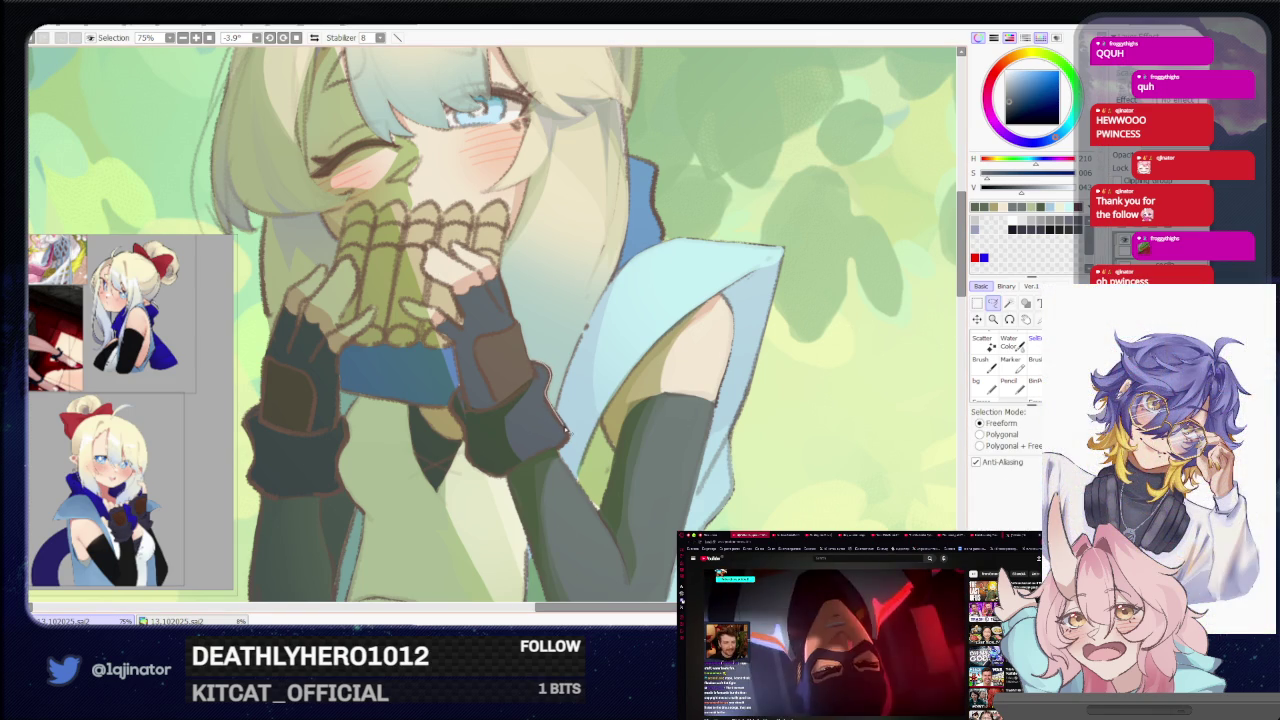
drag(569, 446, 530, 462)
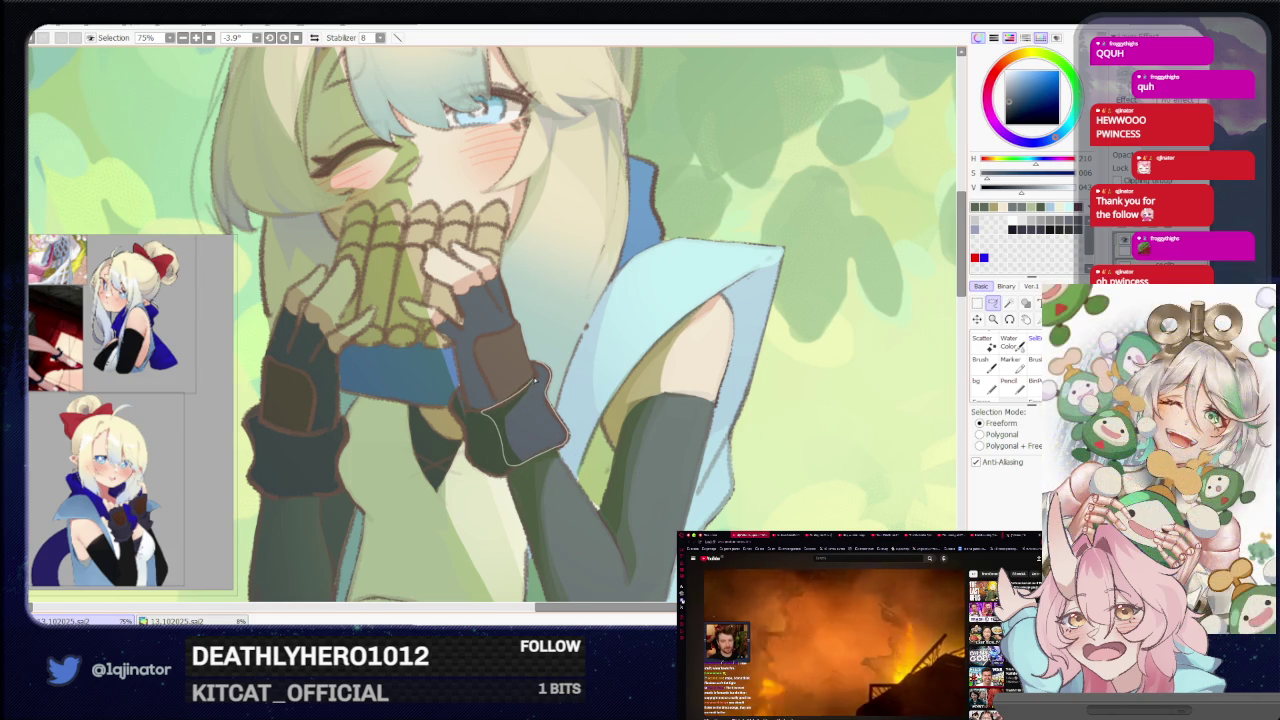
key(b)
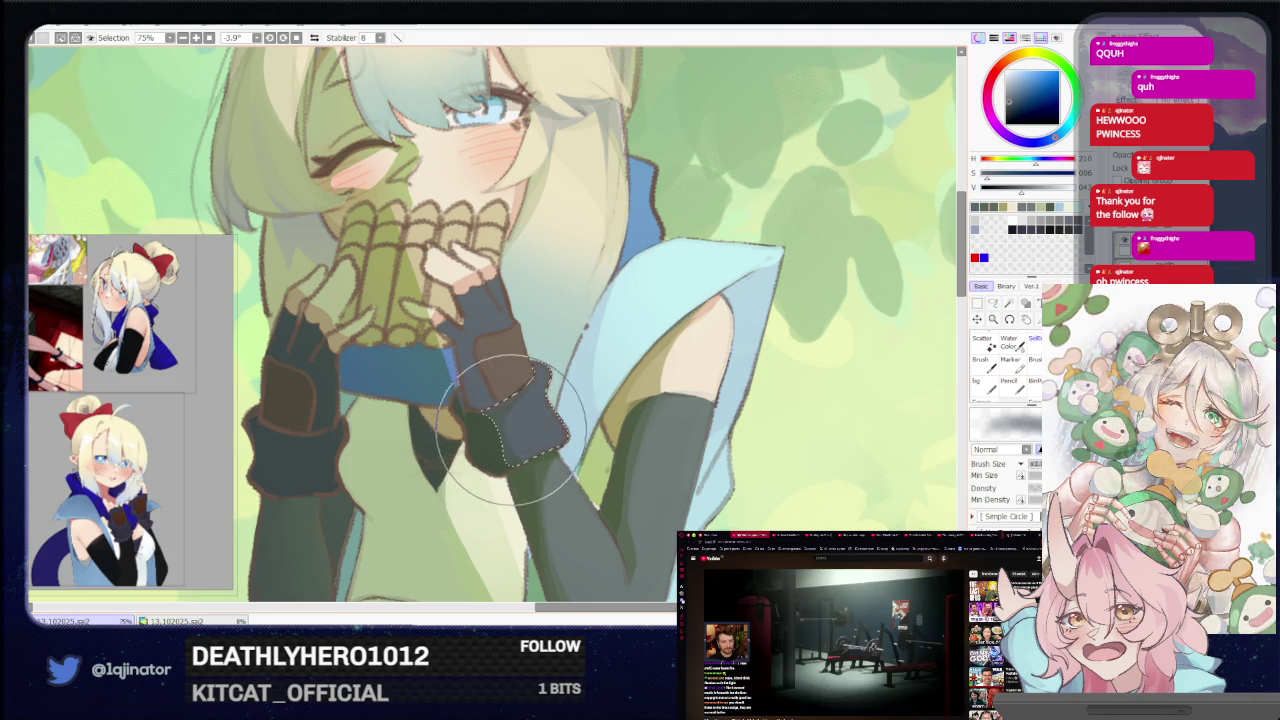
scroll(520, 415, down, 3)
click(992, 303)
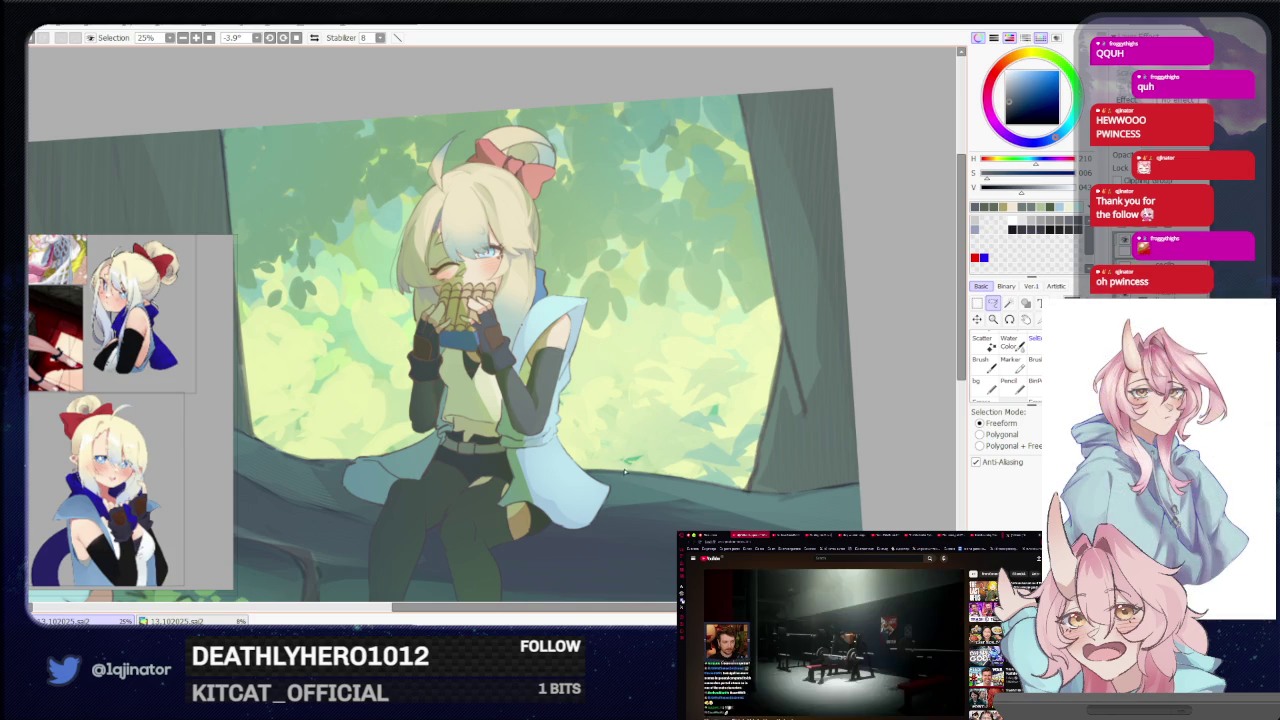
Zoom in on the gloved hands and sample the background green colour
scroll(627, 468, up, 1)
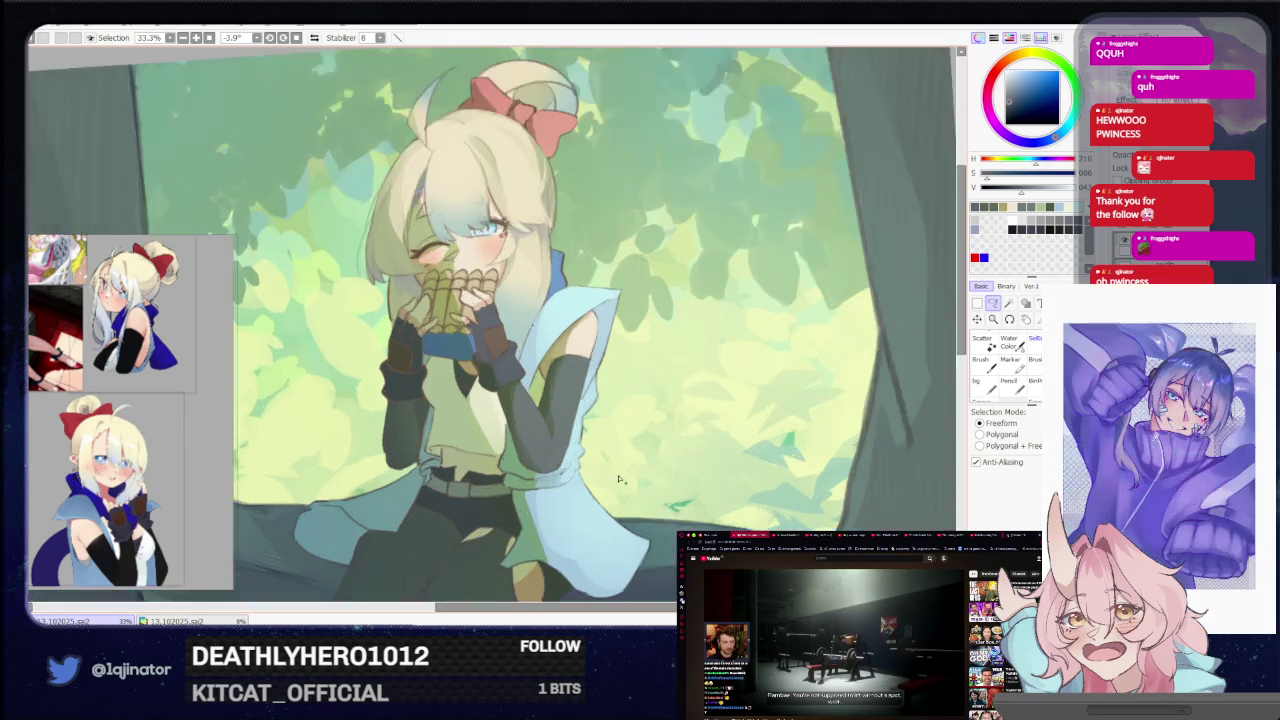
scroll(620, 475, up, 2)
scroll(608, 488, up, 1)
scroll(608, 488, down, 1)
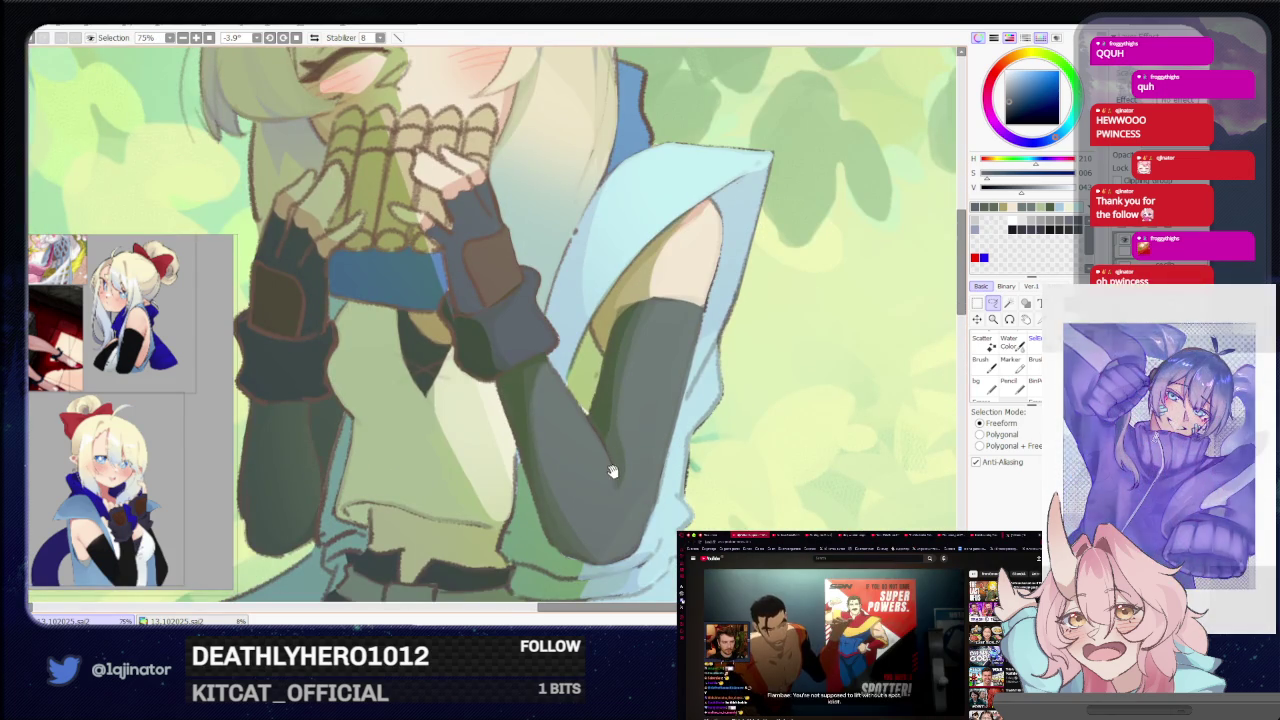
scroll(602, 520, up, 1)
scroll(602, 520, down, 1)
scroll(604, 528, up, 1)
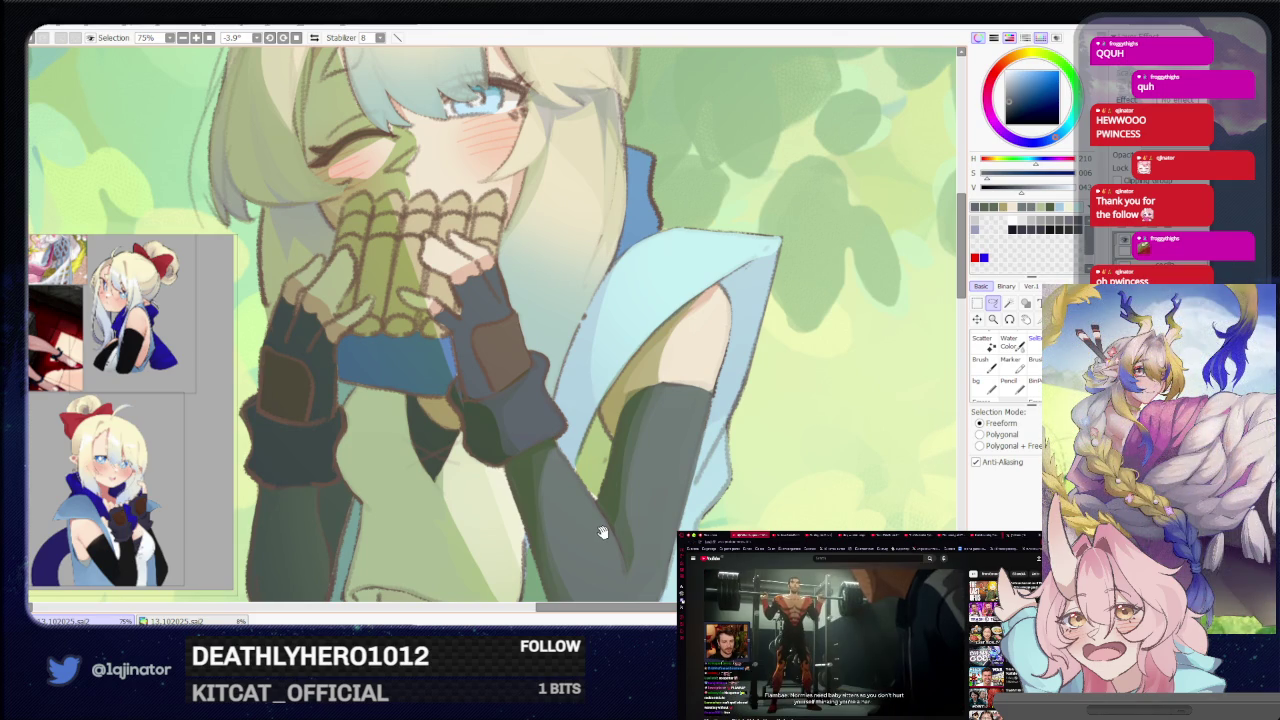
scroll(550, 463, up, 1)
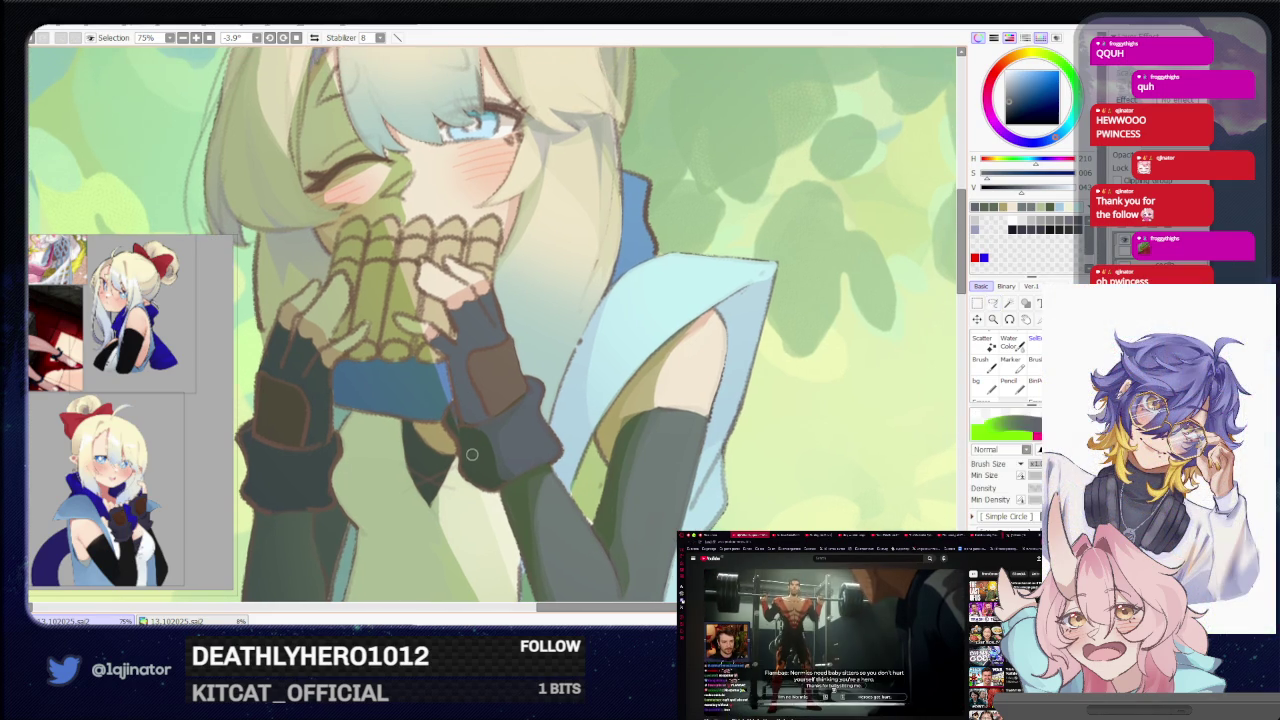
alt+click(833, 317)
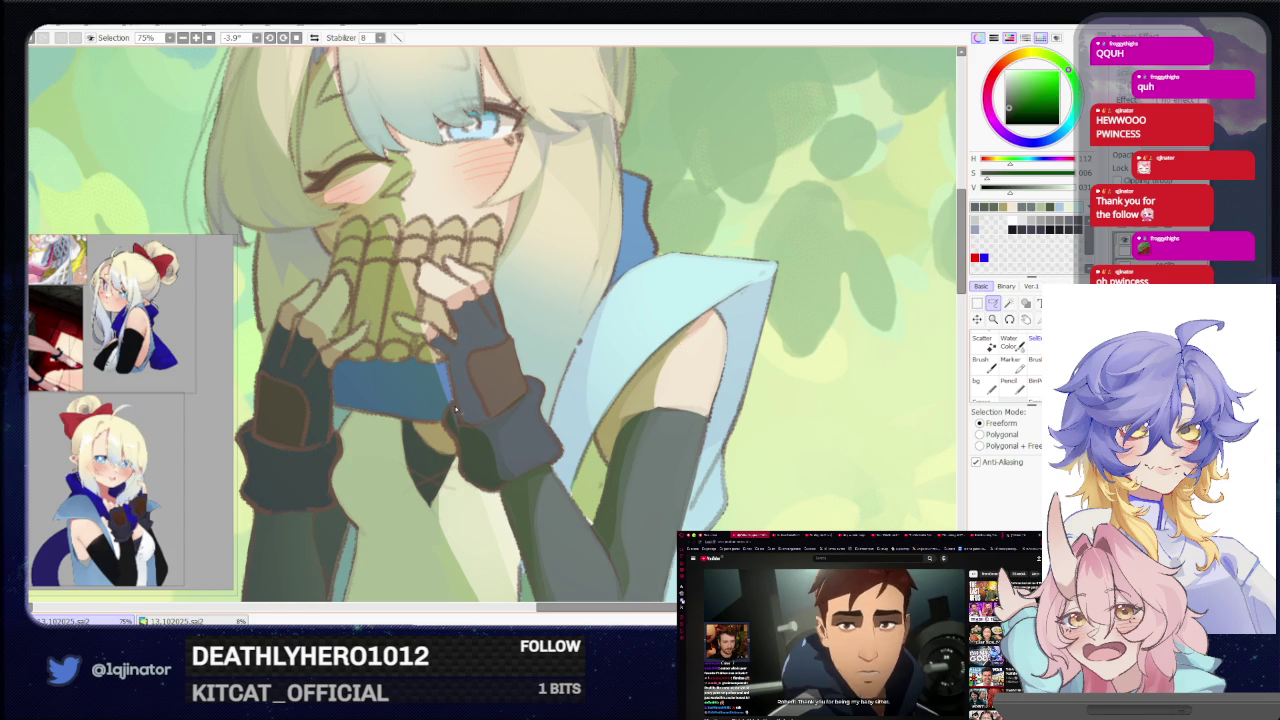
Lasso around the glove's upper and lower edges and paint inside the outline
drag(465, 428, 517, 405)
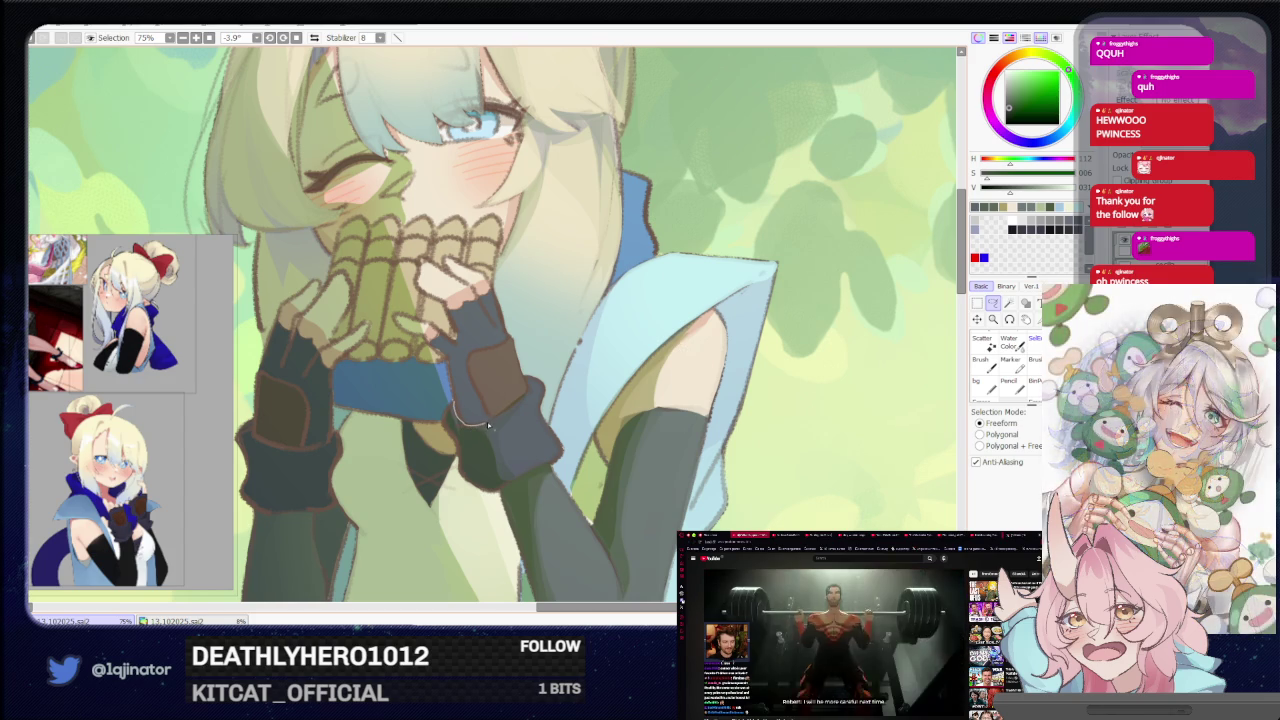
mouse_move(515, 484)
mouse_down()
mouse_move(465, 480)
mouse_move(450, 425)
mouse_up()
drag(291, 473, 401, 453)
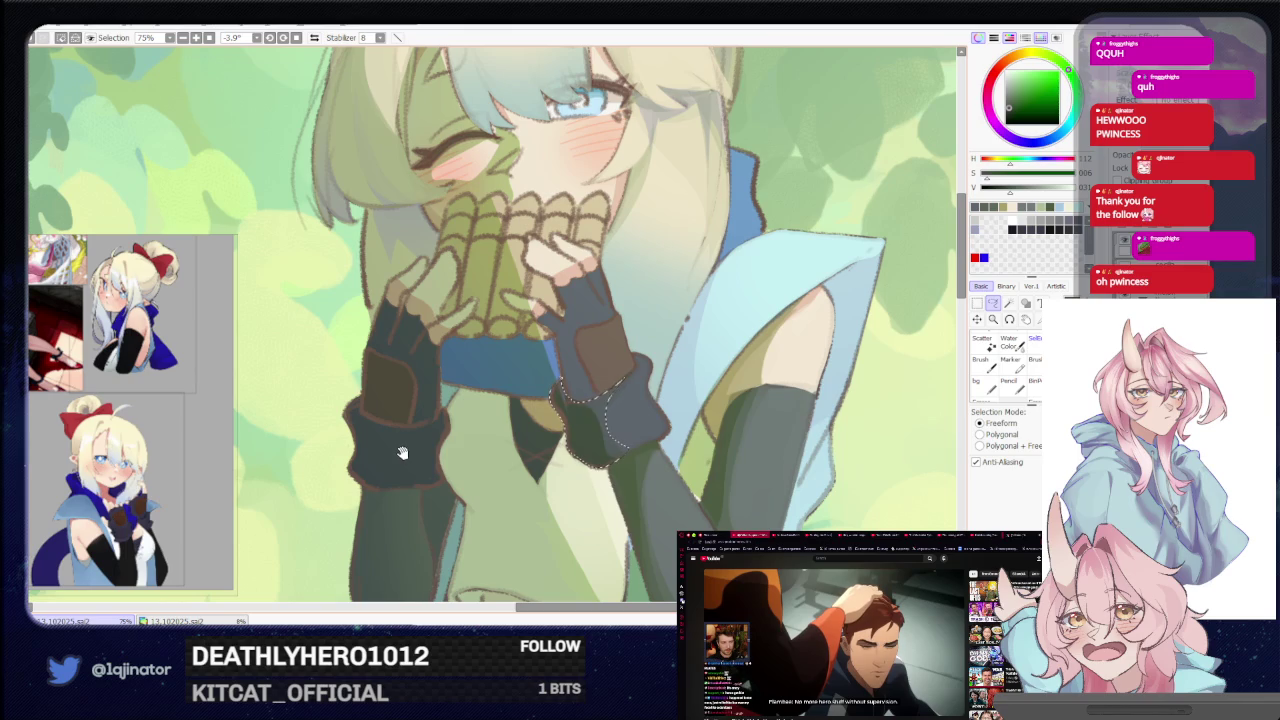
drag(616, 386, 514, 414)
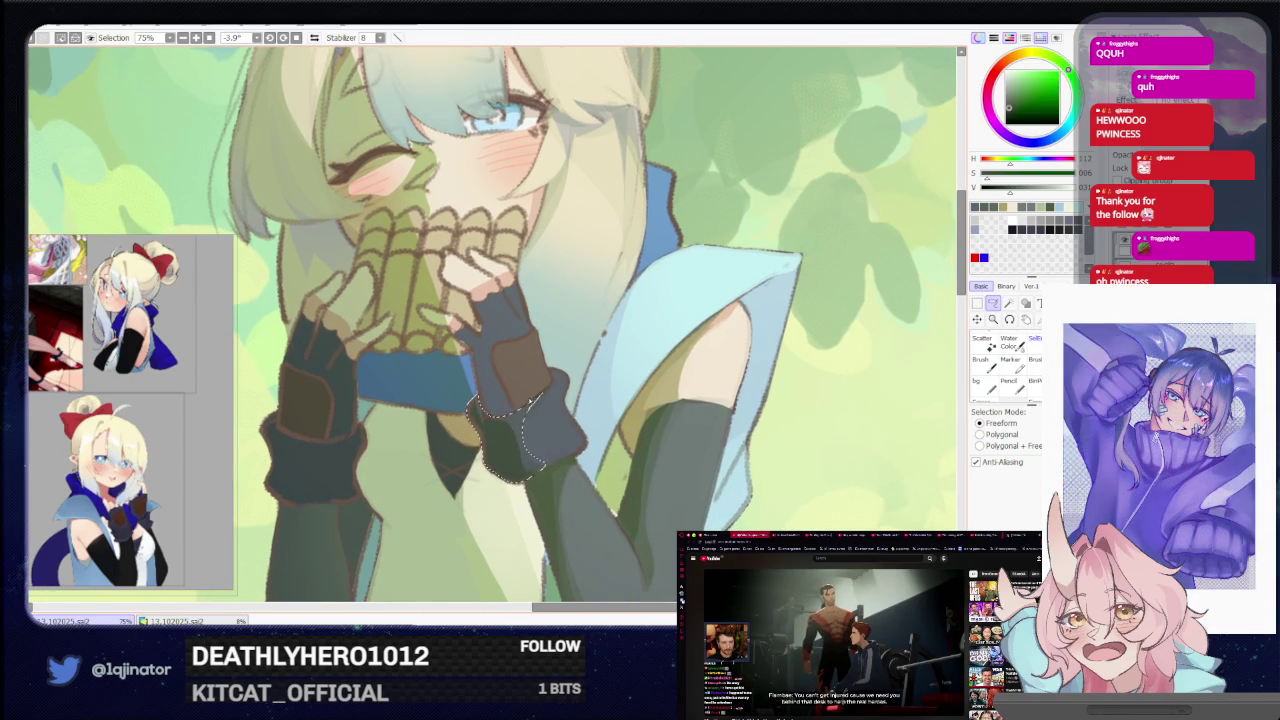
key(b)
scroll(747, 380, down, 2)
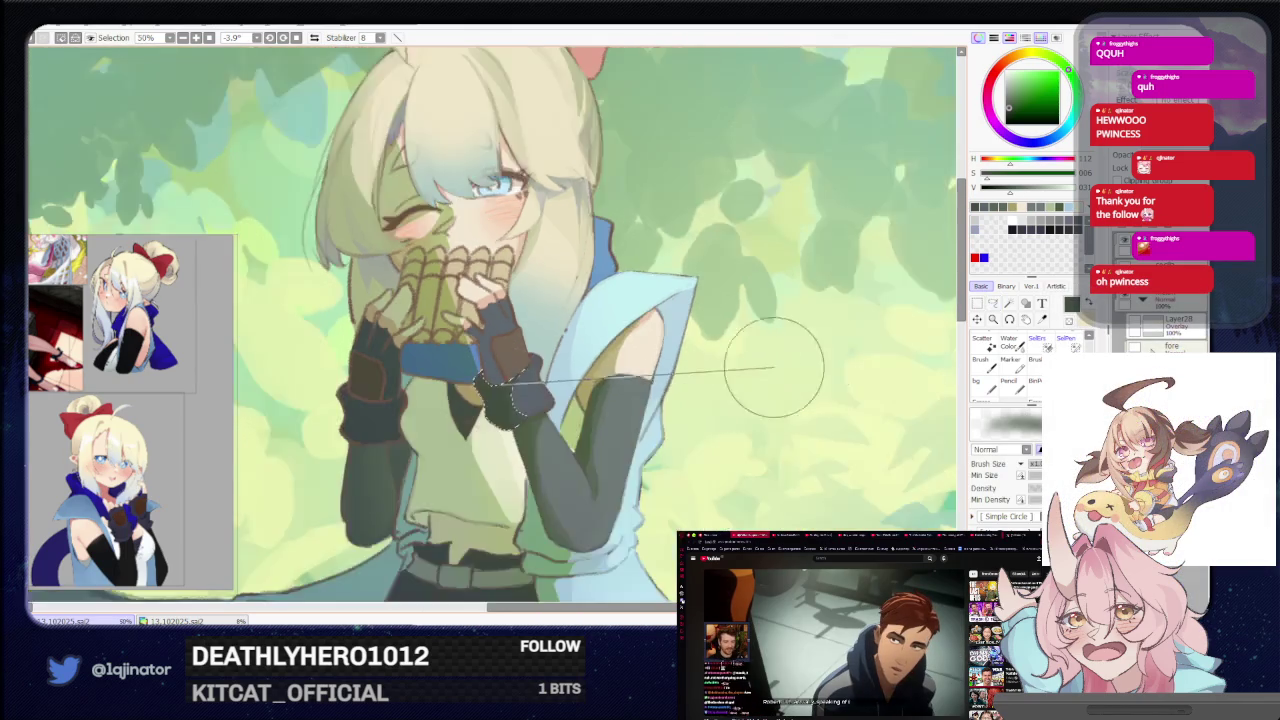
scroll(750, 382, down, 2)
scroll(770, 385, down, 1)
Zoom to 100% on the hands and rotate the view to about 15°
key(a)
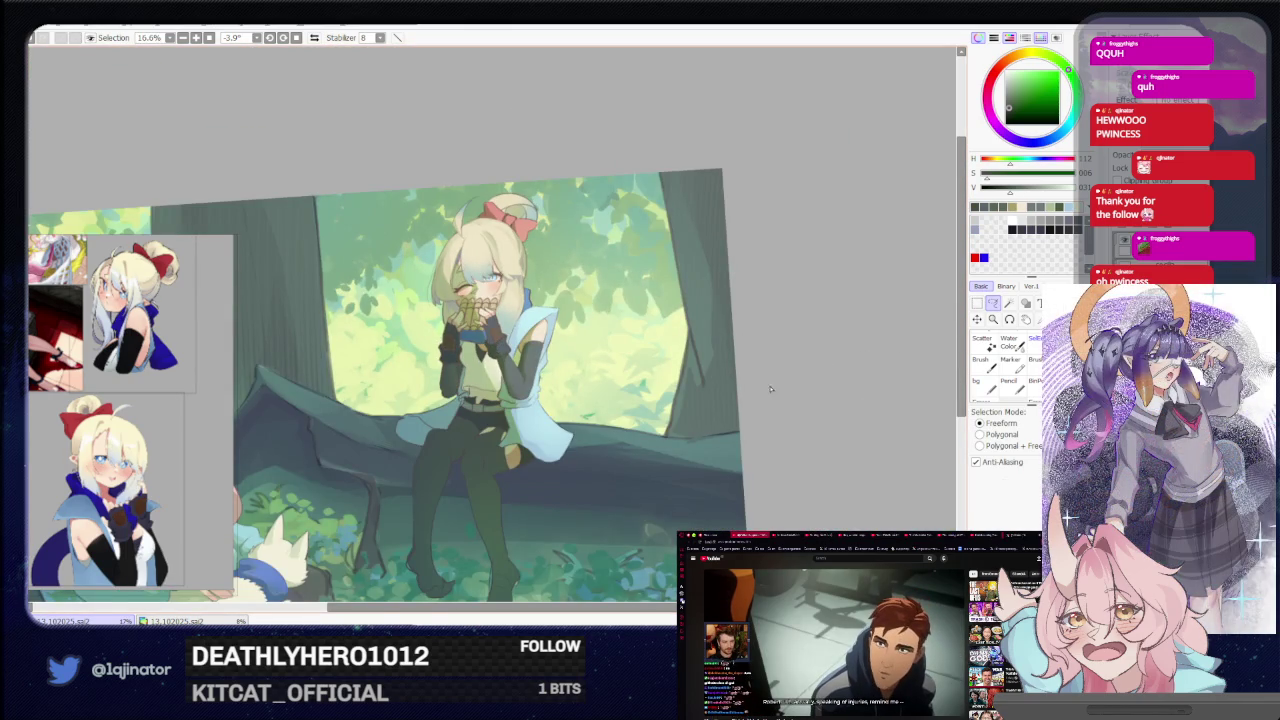
scroll(782, 387, up, 3)
scroll(700, 420, up, 3)
drag(597, 455, 503, 523)
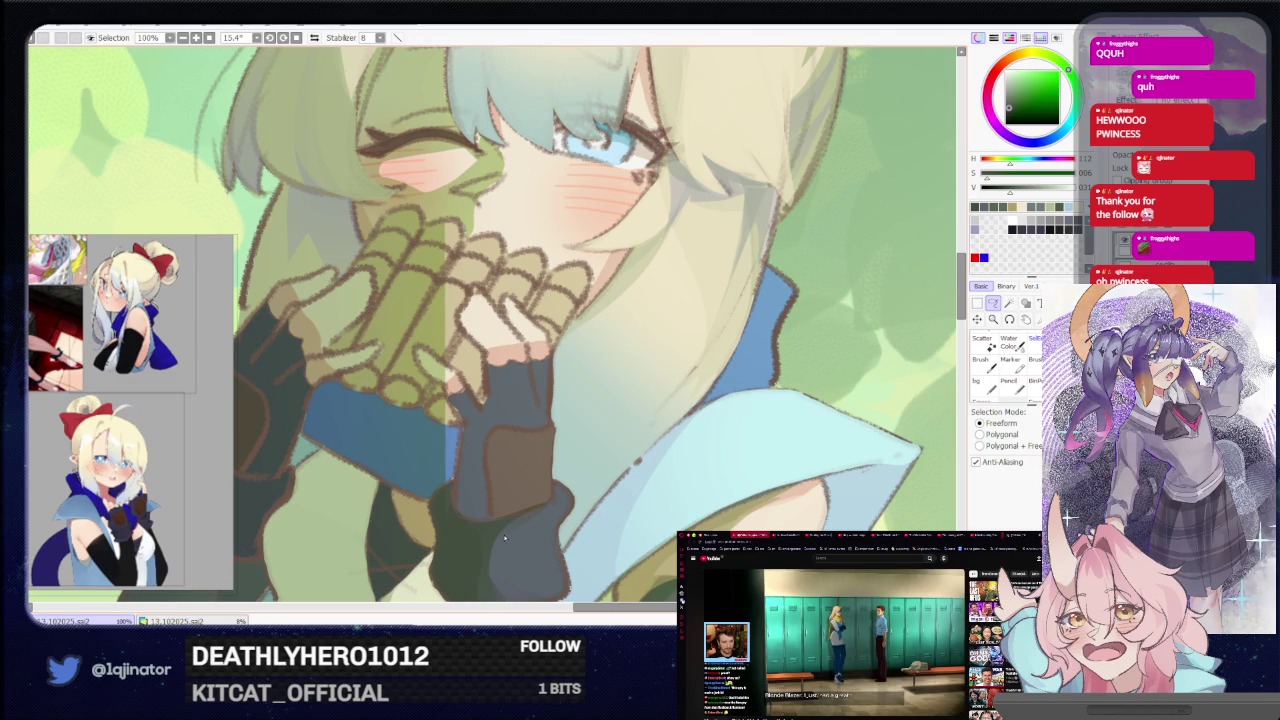
Lasso a narrow strip along the right glove's edge and paint warmer brownish shading into it
click(992, 306)
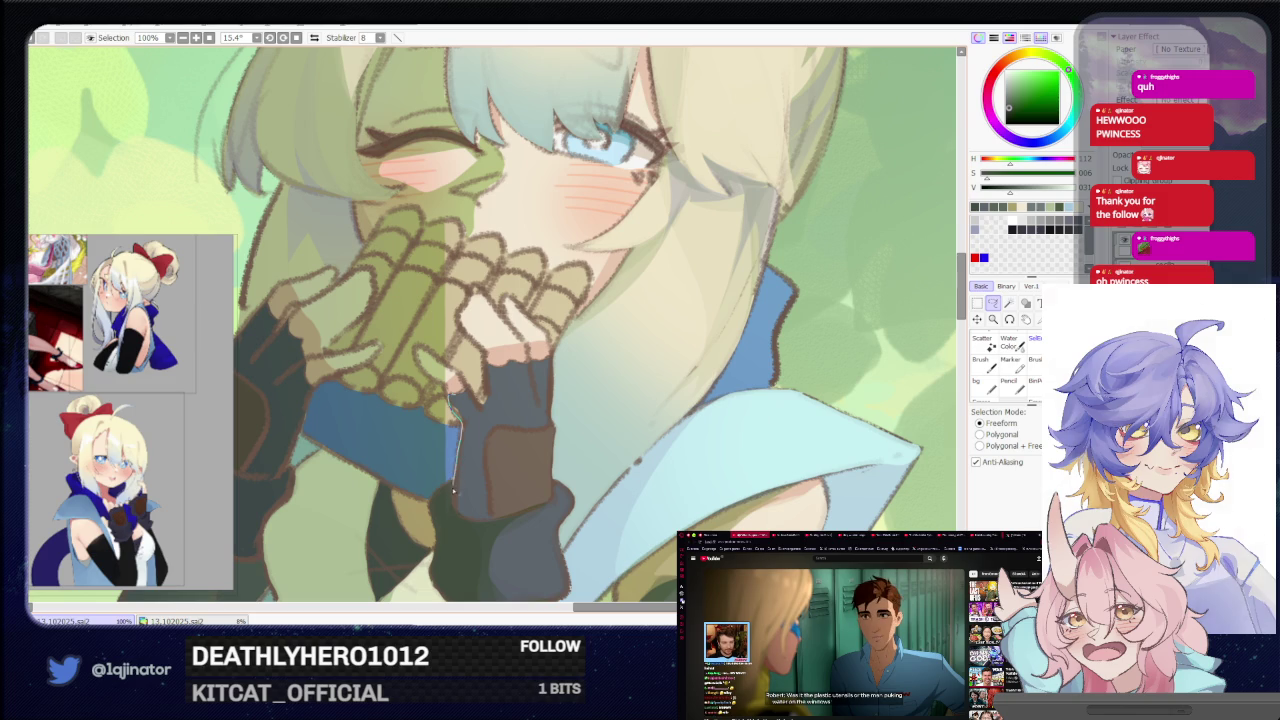
drag(453, 488, 475, 522)
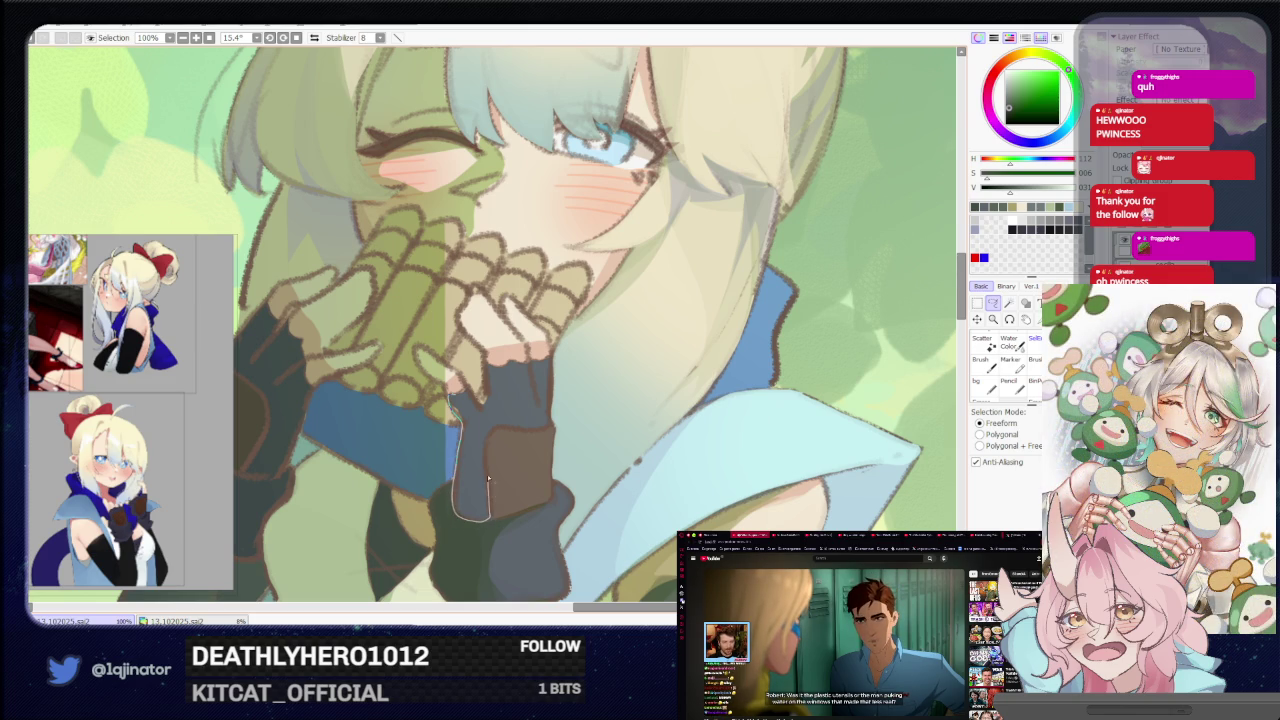
drag(488, 447, 468, 392)
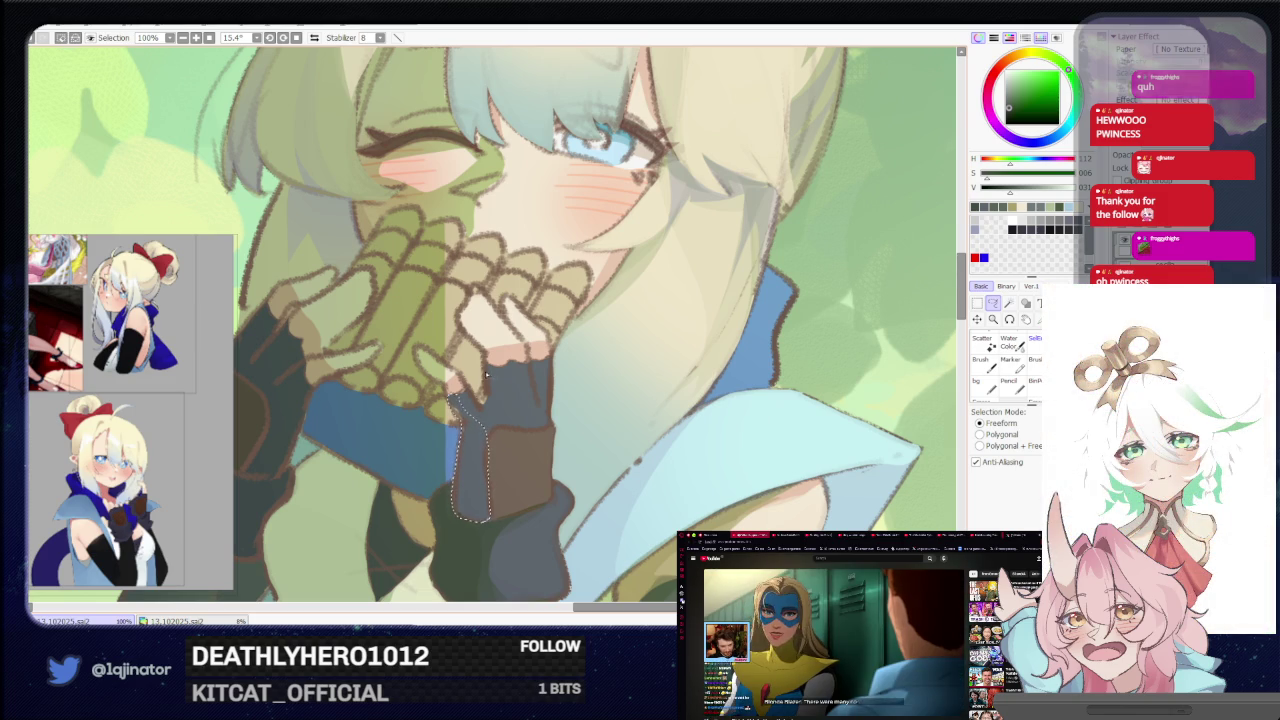
mouse_move(485, 400)
mouse_down()
mouse_move(495, 363)
mouse_move(540, 410)
mouse_up()
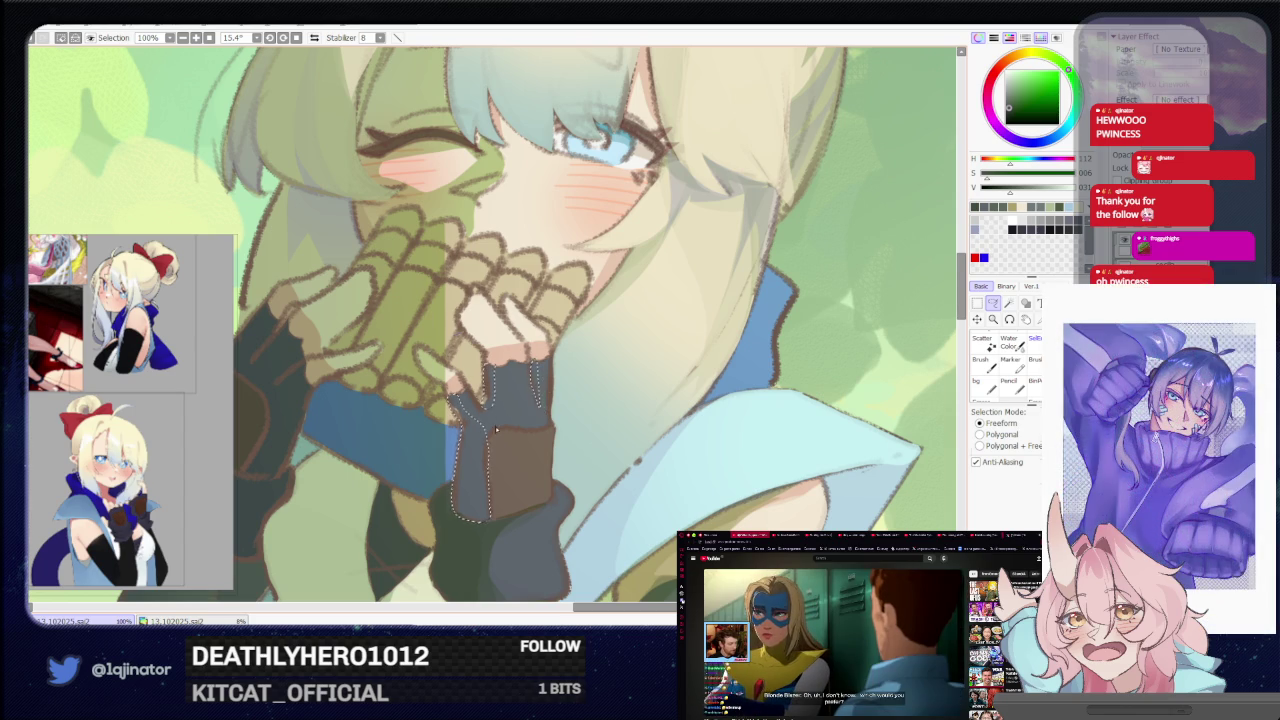
key(b)
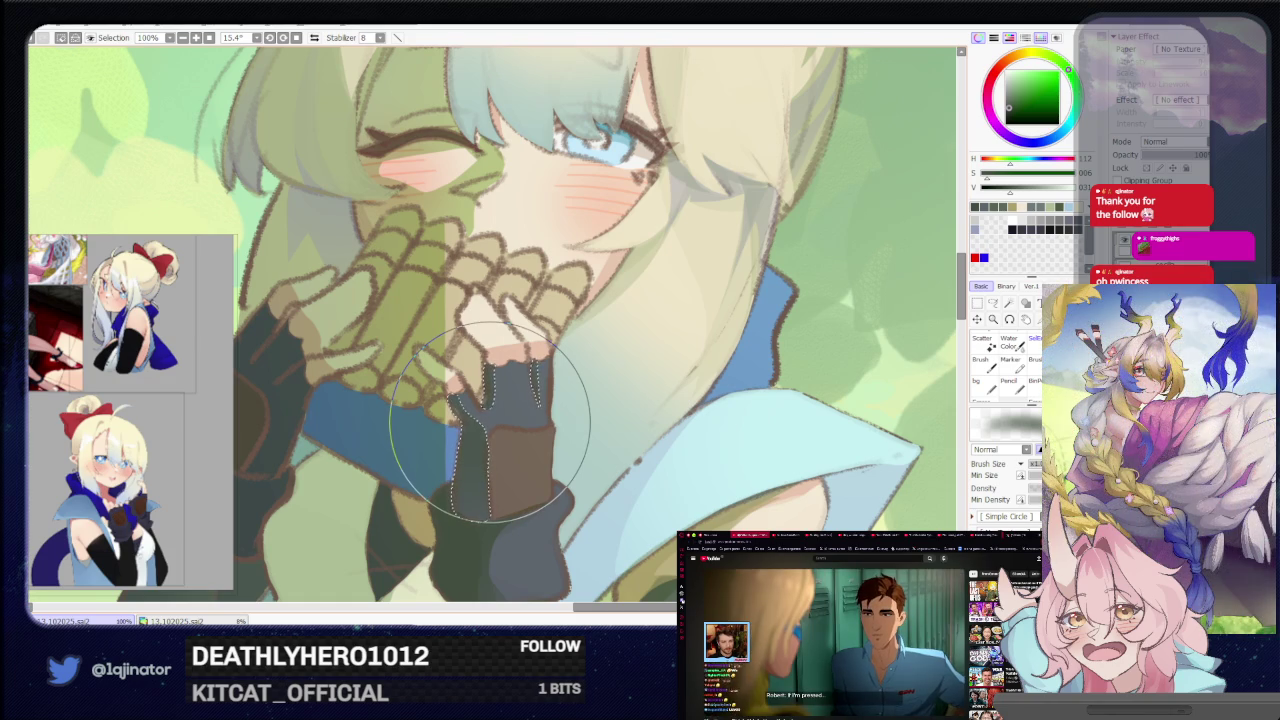
scroll(490, 420, down, 1)
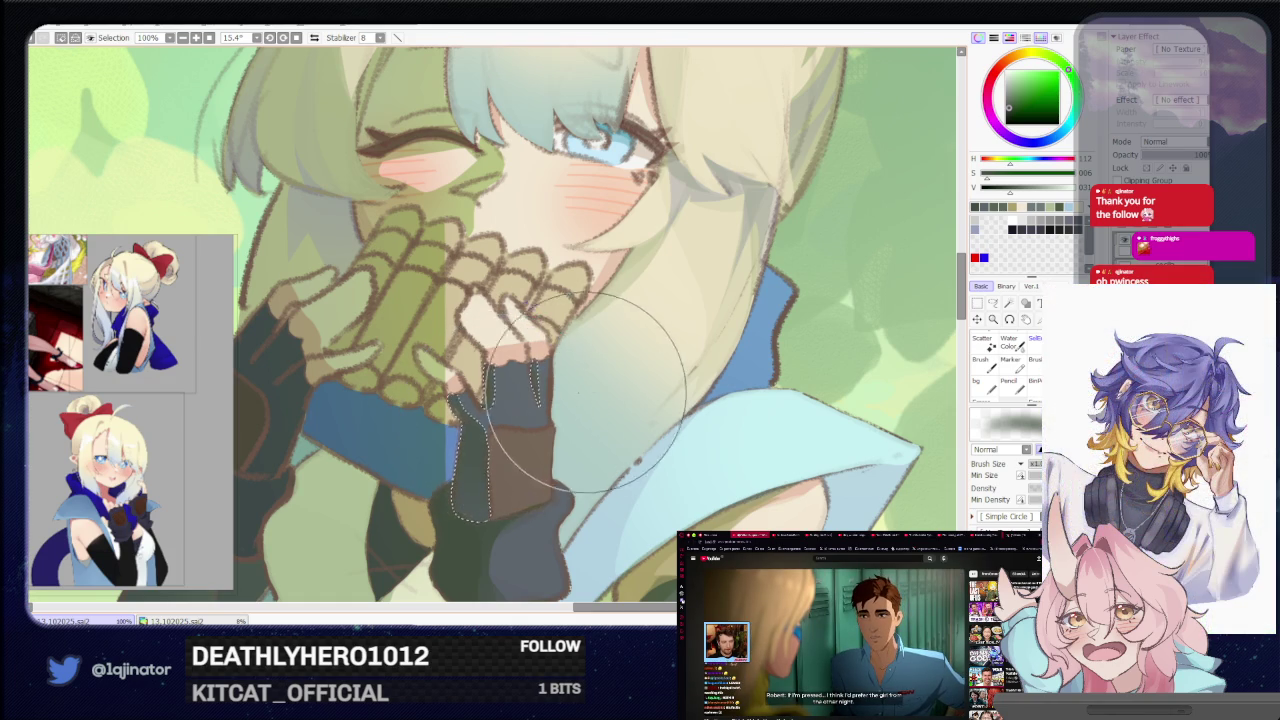
scroll(490, 420, down, 1)
scroll(490, 420, down, 2)
click(993, 303)
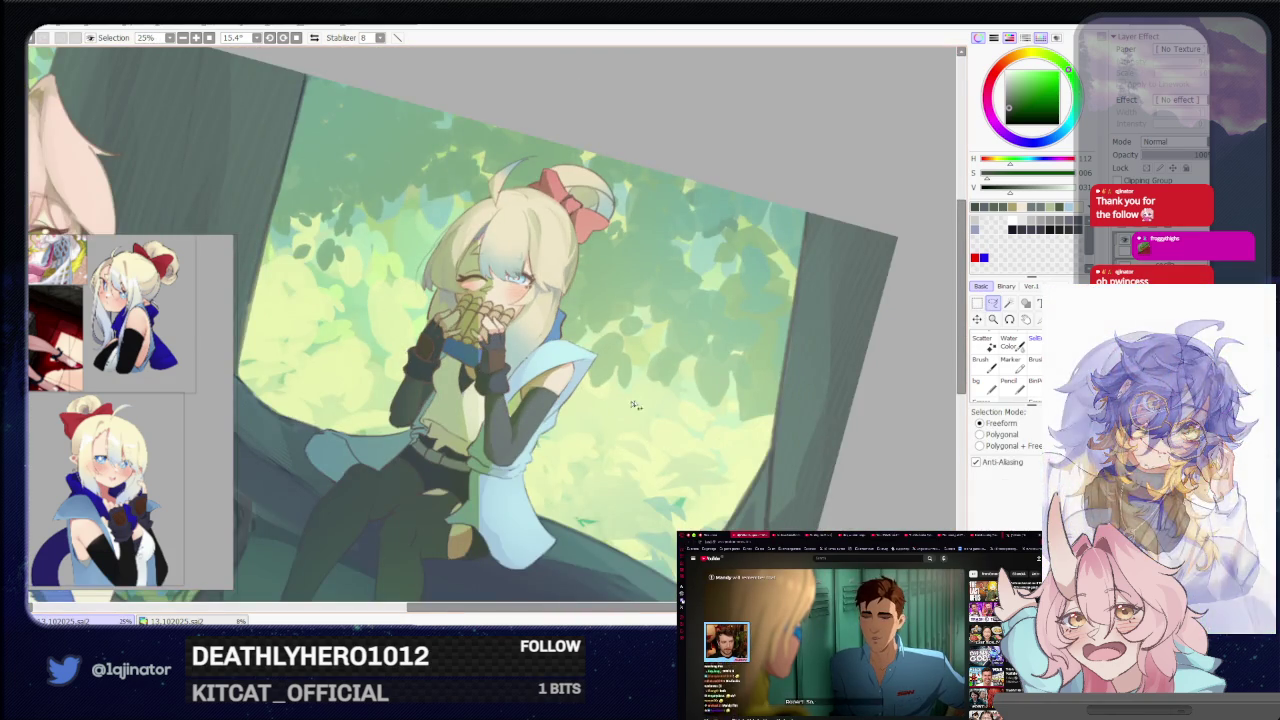
At 150%, lasso a thin vertical sliver on the right glove's brown patch and brush it in
scroll(526, 416, up, 2)
scroll(526, 416, up, 2)
scroll(526, 416, up, 1)
drag(523, 380, 527, 449)
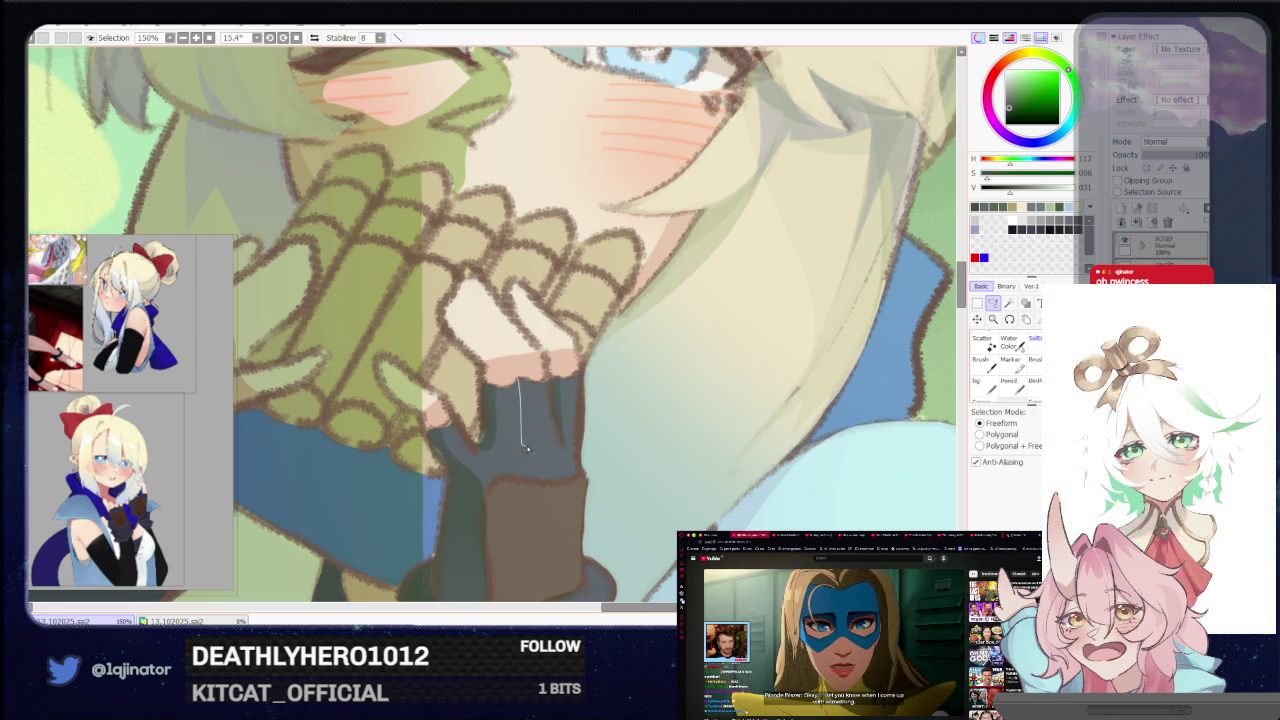
drag(527, 440, 523, 384)
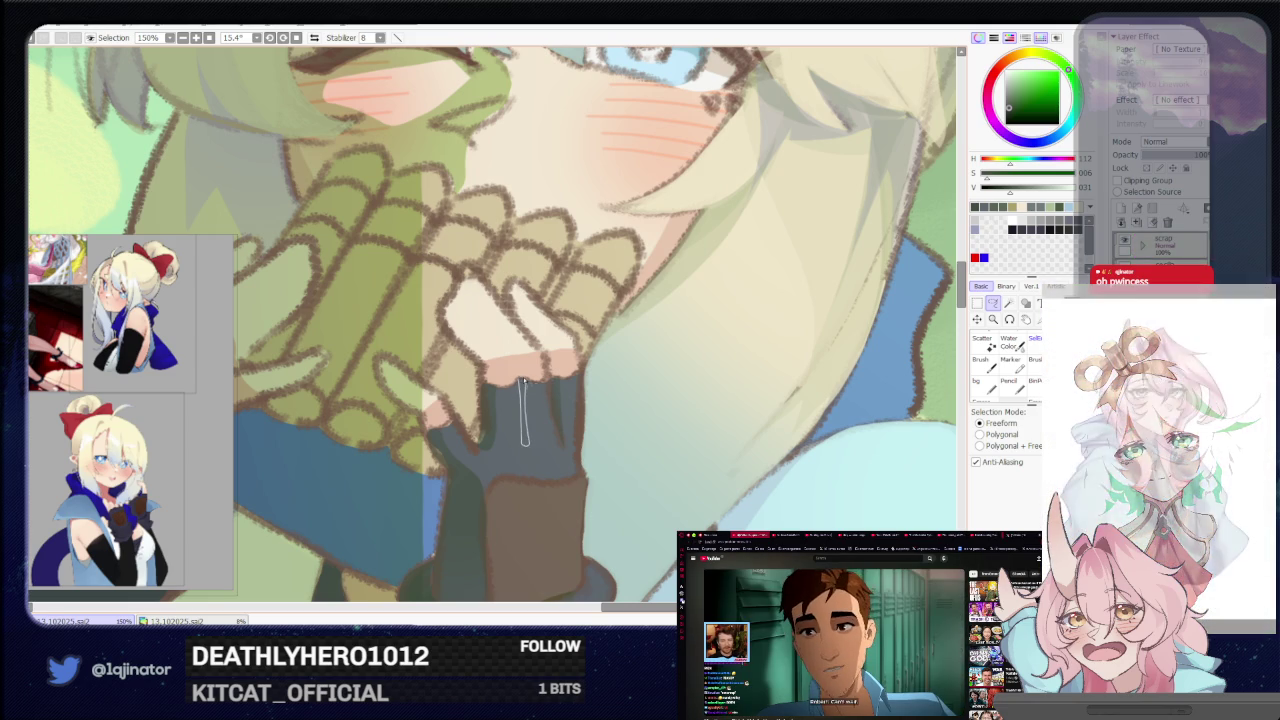
key(b)
scroll(914, 330, down, 2)
scroll(914, 300, down, 2)
key(l)
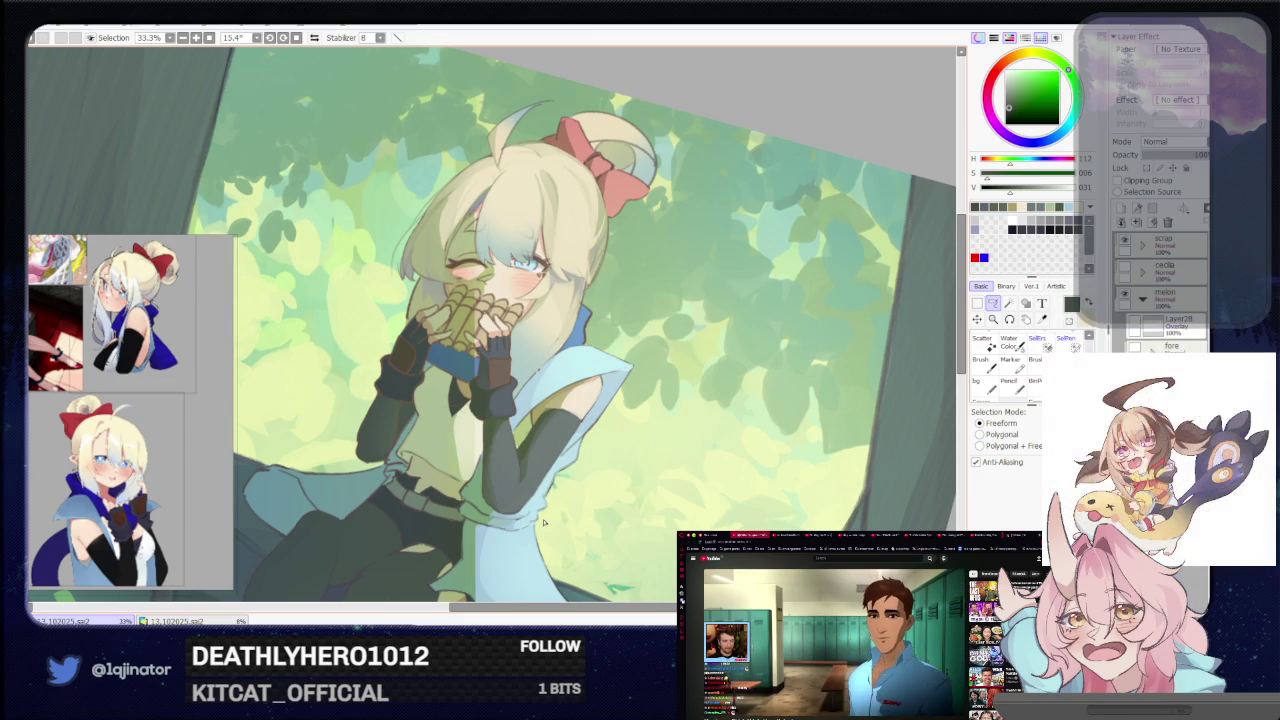
scroll(541, 510, down, 1)
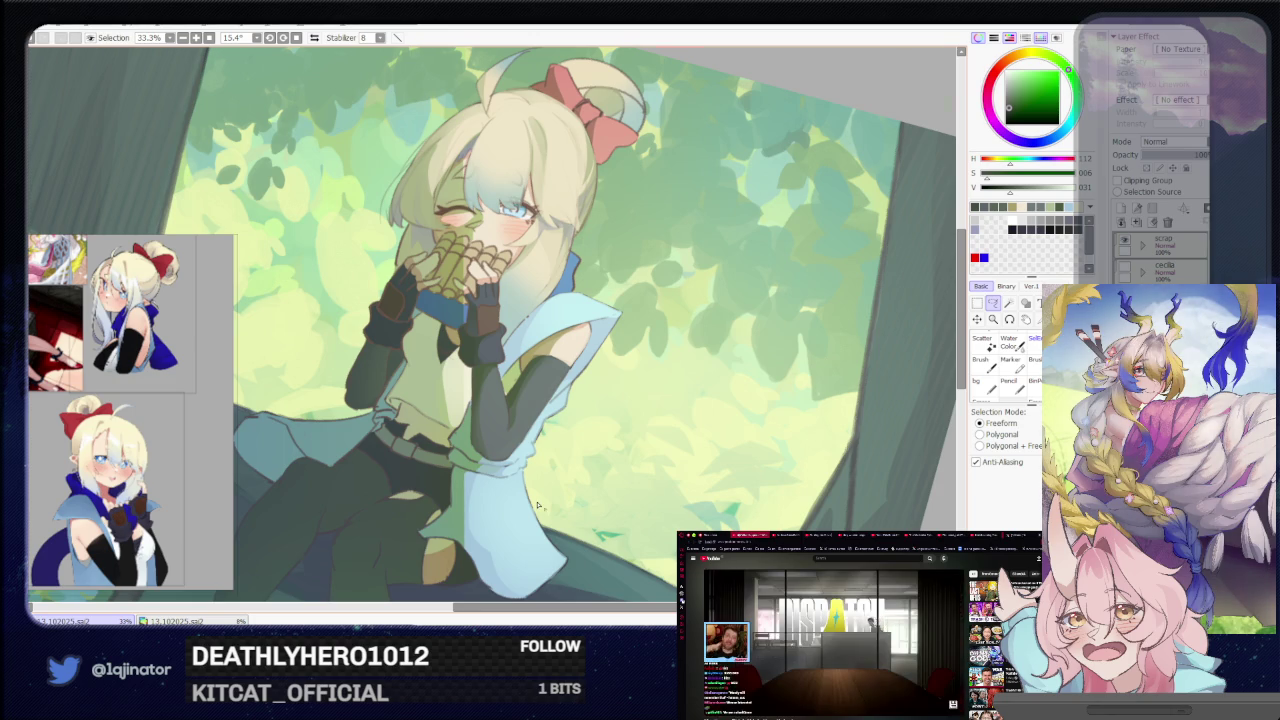
scroll(538, 508, up, 3)
scroll(520, 480, up, 4)
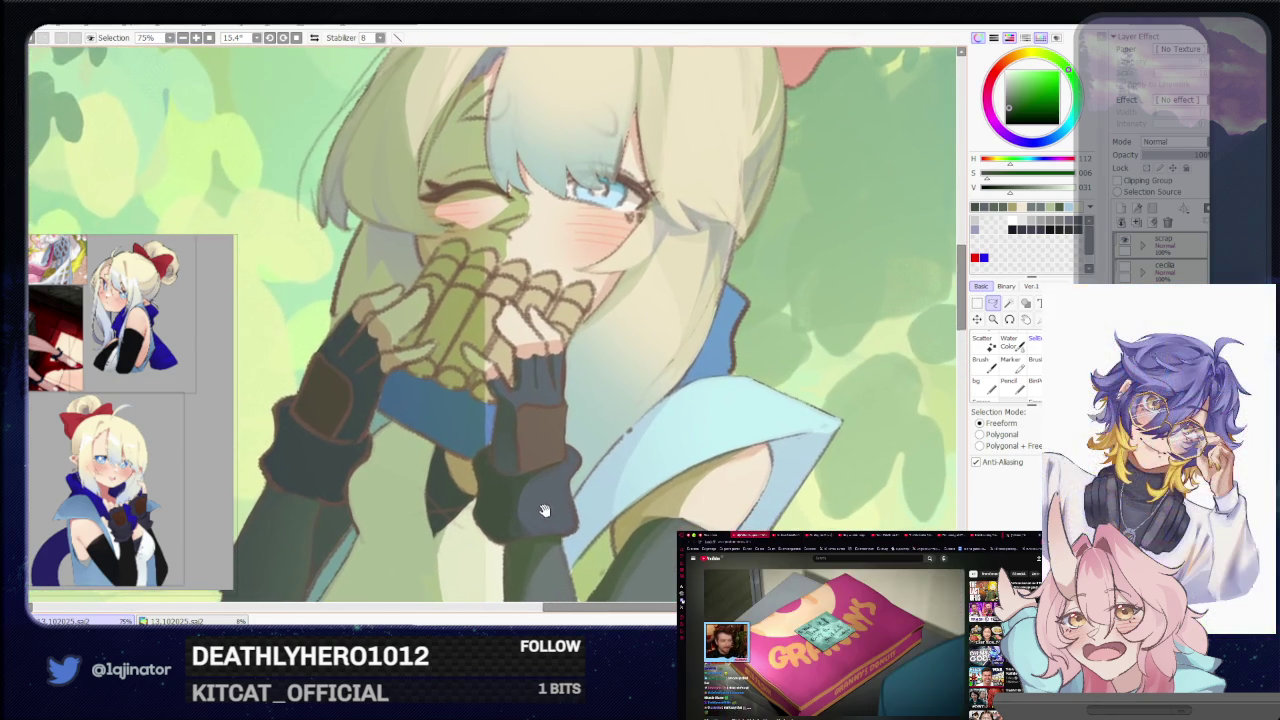
Sample the warm glove colour and paint a pale trim along the brown patch's left edge
key(b)
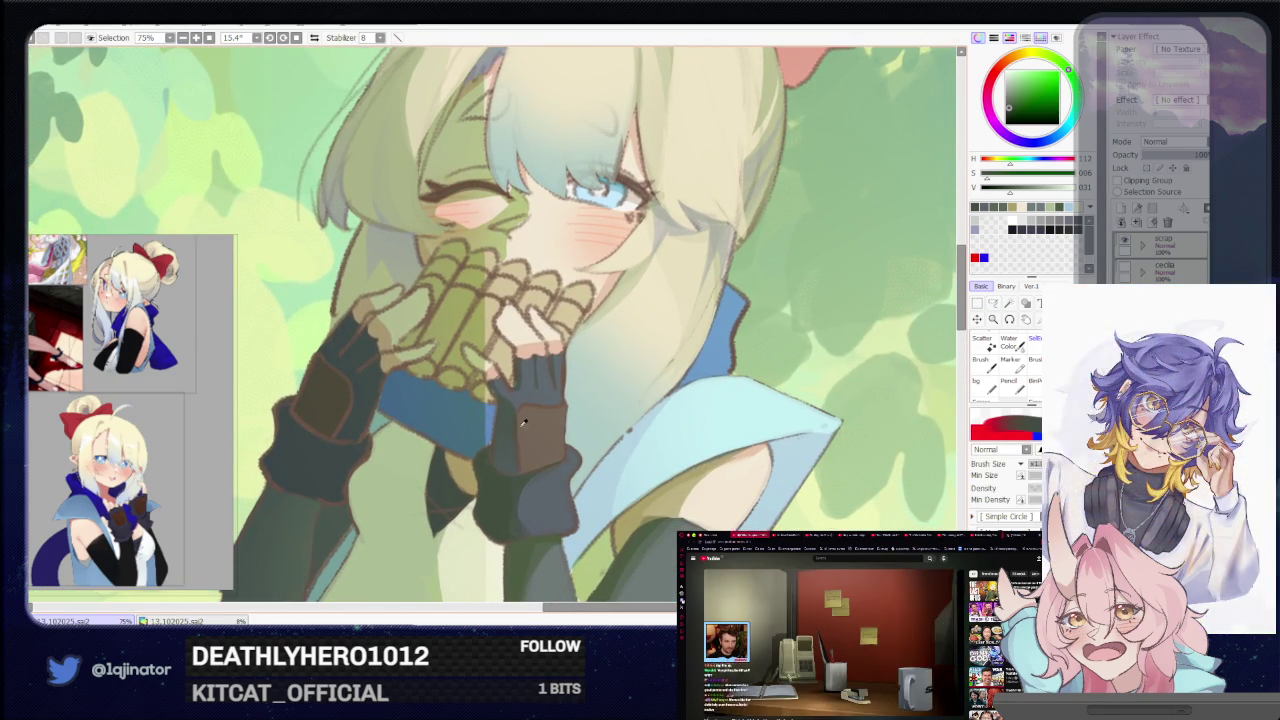
alt+click(345, 400)
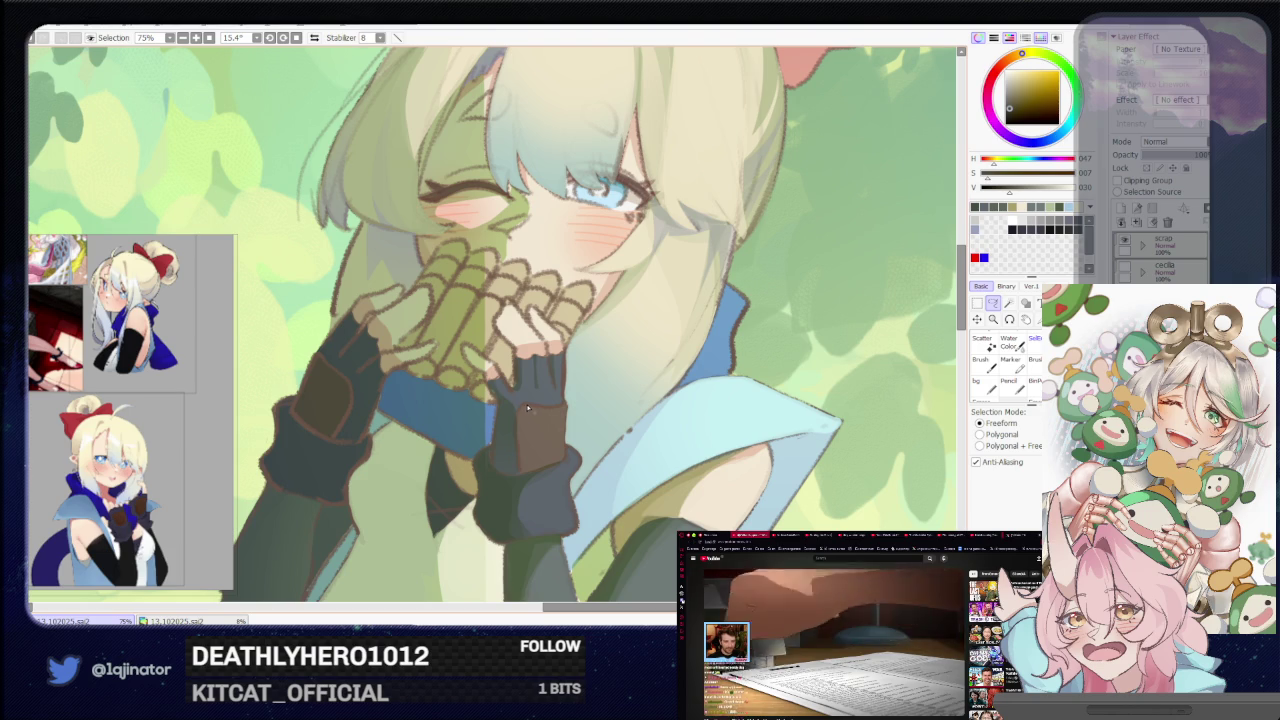
drag(528, 408, 521, 470)
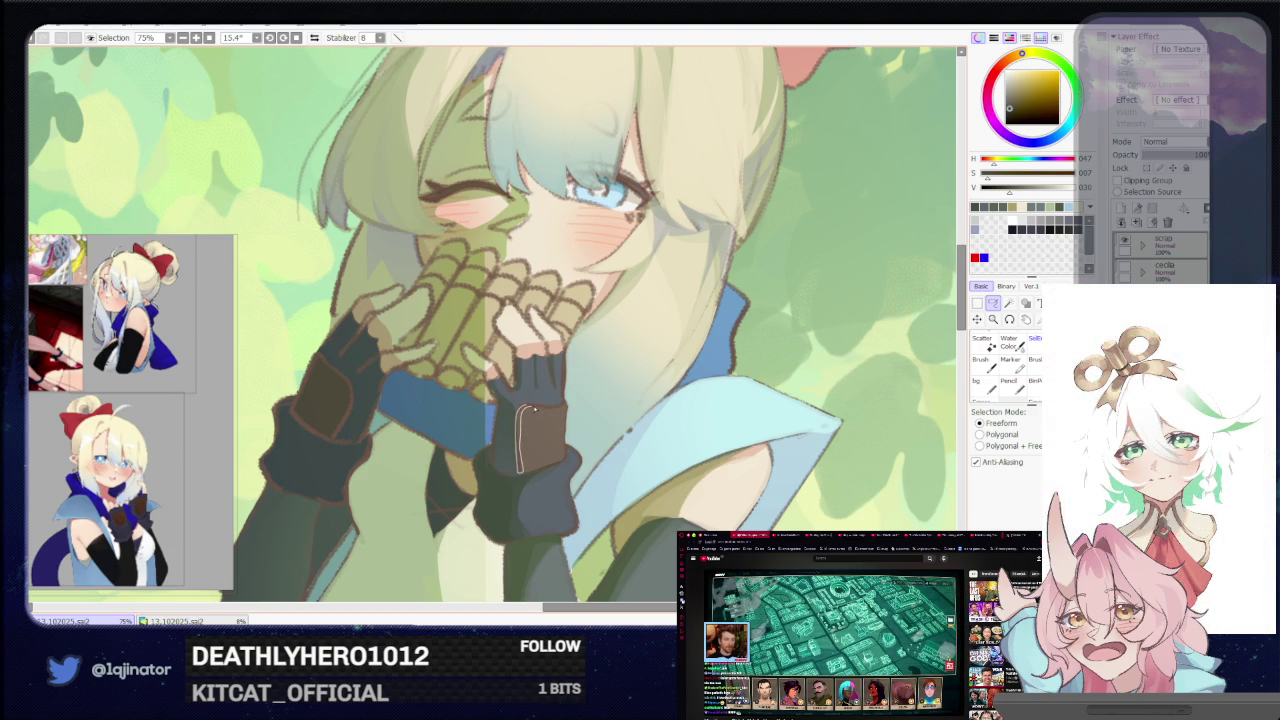
key(b)
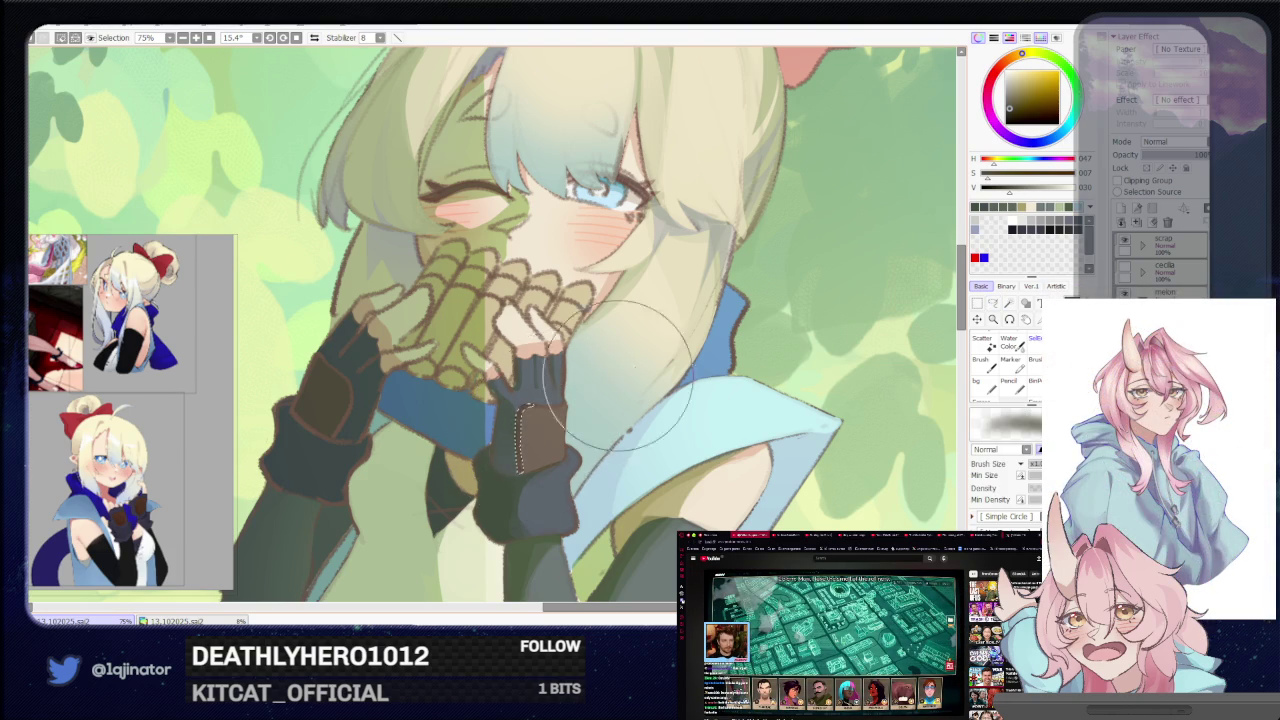
key(minus)
key(ctrl+d)
key(plus)
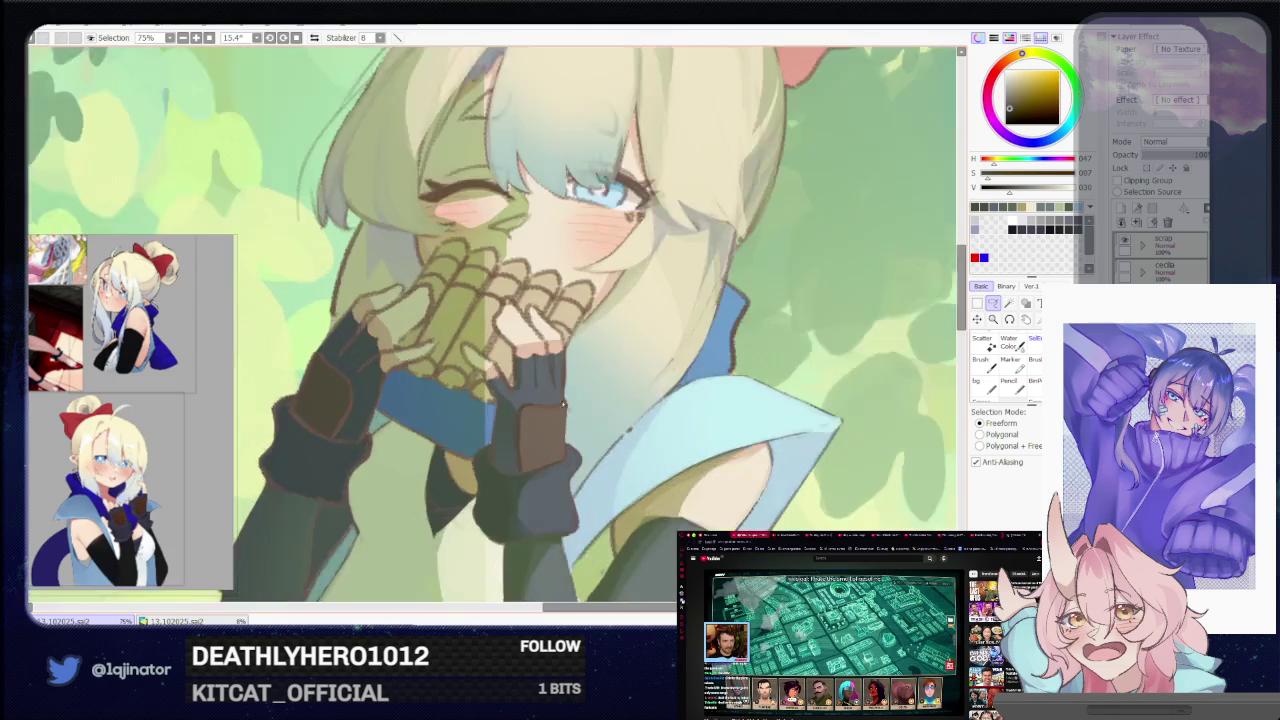
key(plus)
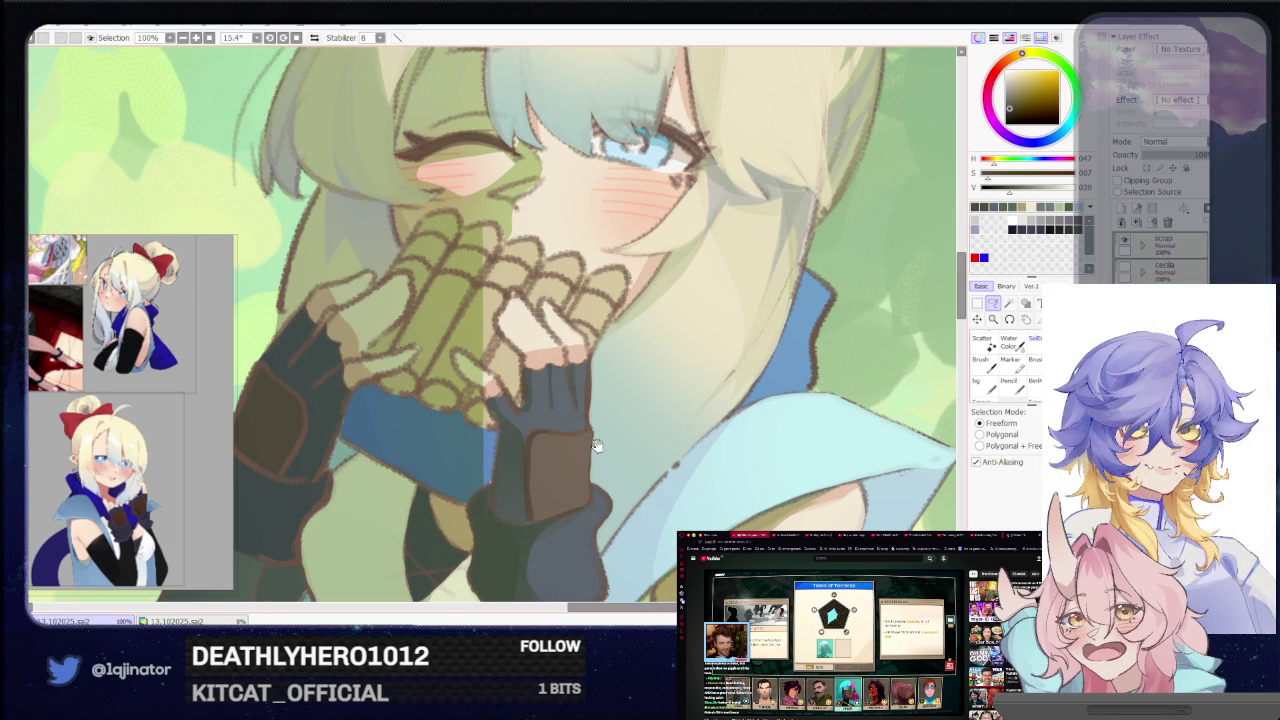
scroll(592, 445, down, 1)
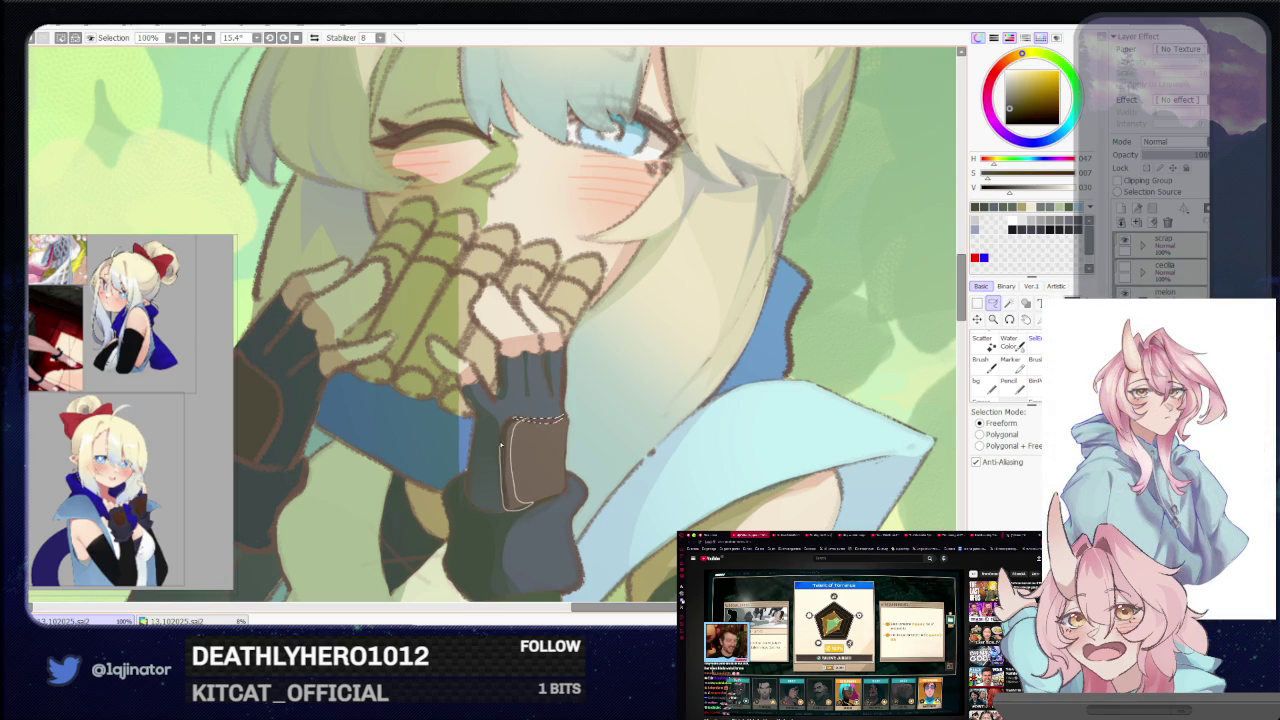
At 150%, lasso a curved strip along the patch's left side and paint it reddish brown
key(b)
scroll(485, 430, down, 3)
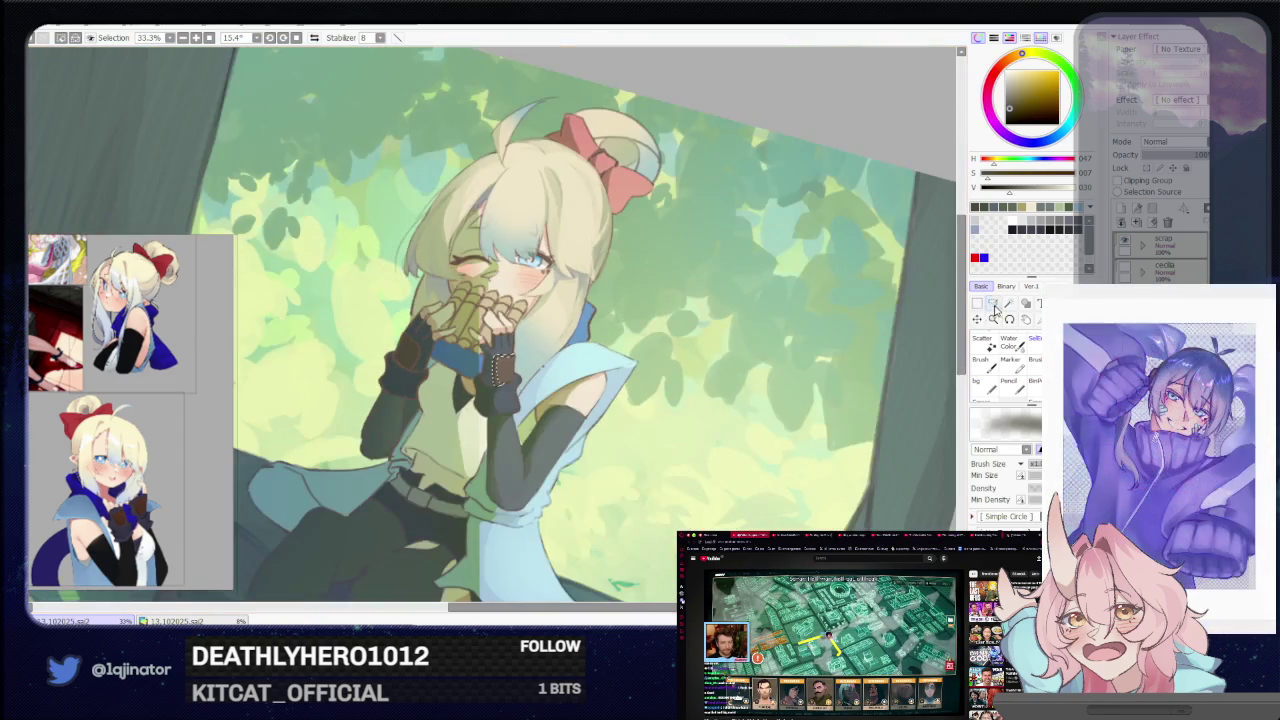
scroll(526, 455, up, 2)
scroll(526, 455, up, 3)
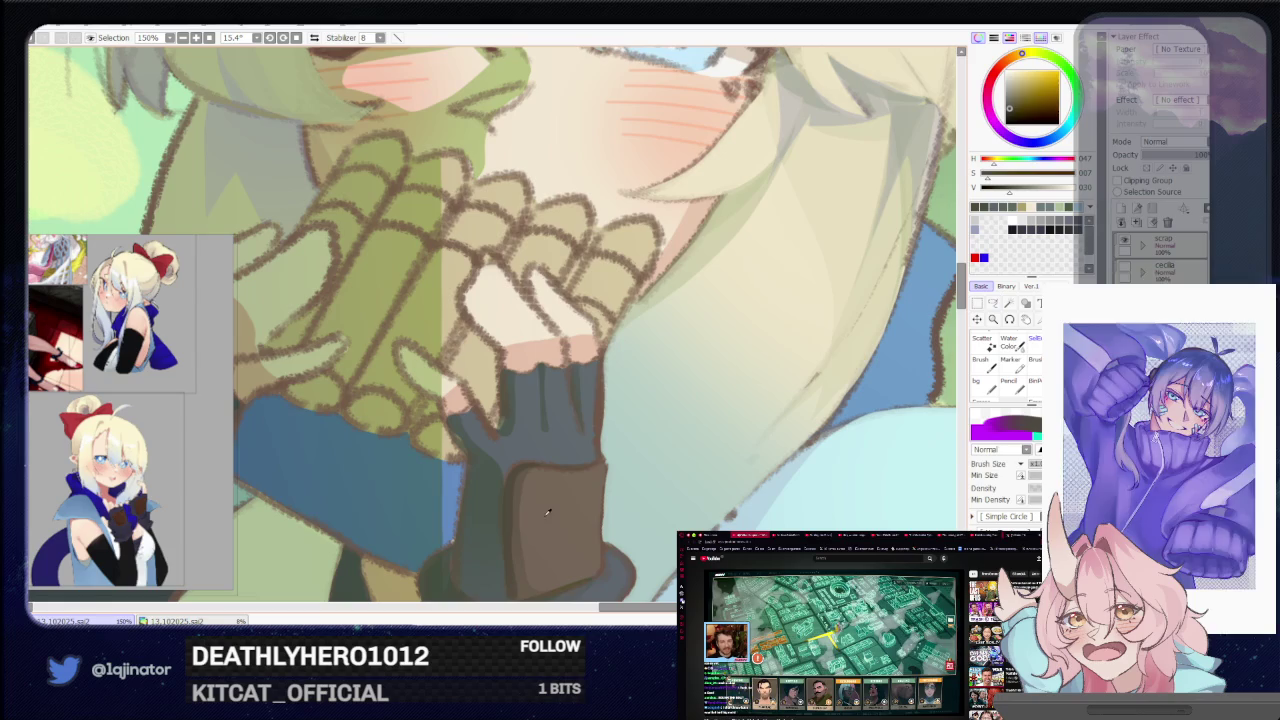
drag(544, 514, 569, 434)
key(l)
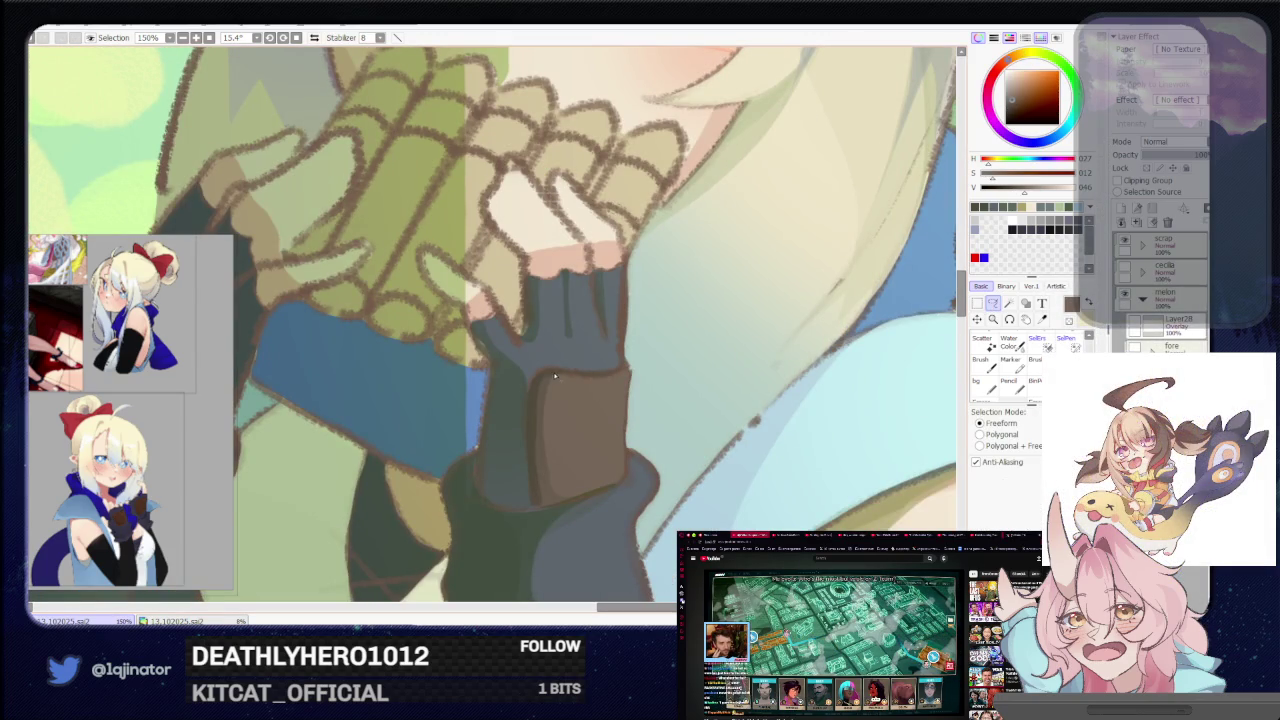
drag(548, 374, 529, 457)
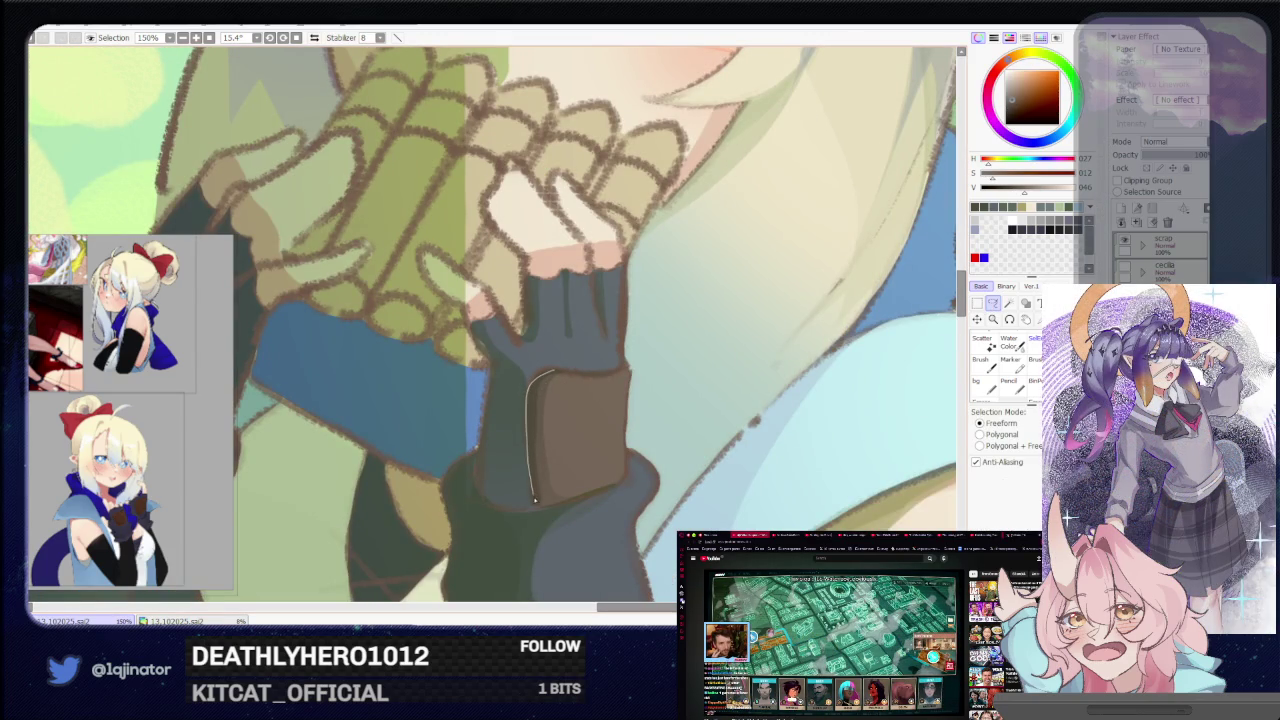
drag(548, 509, 546, 490)
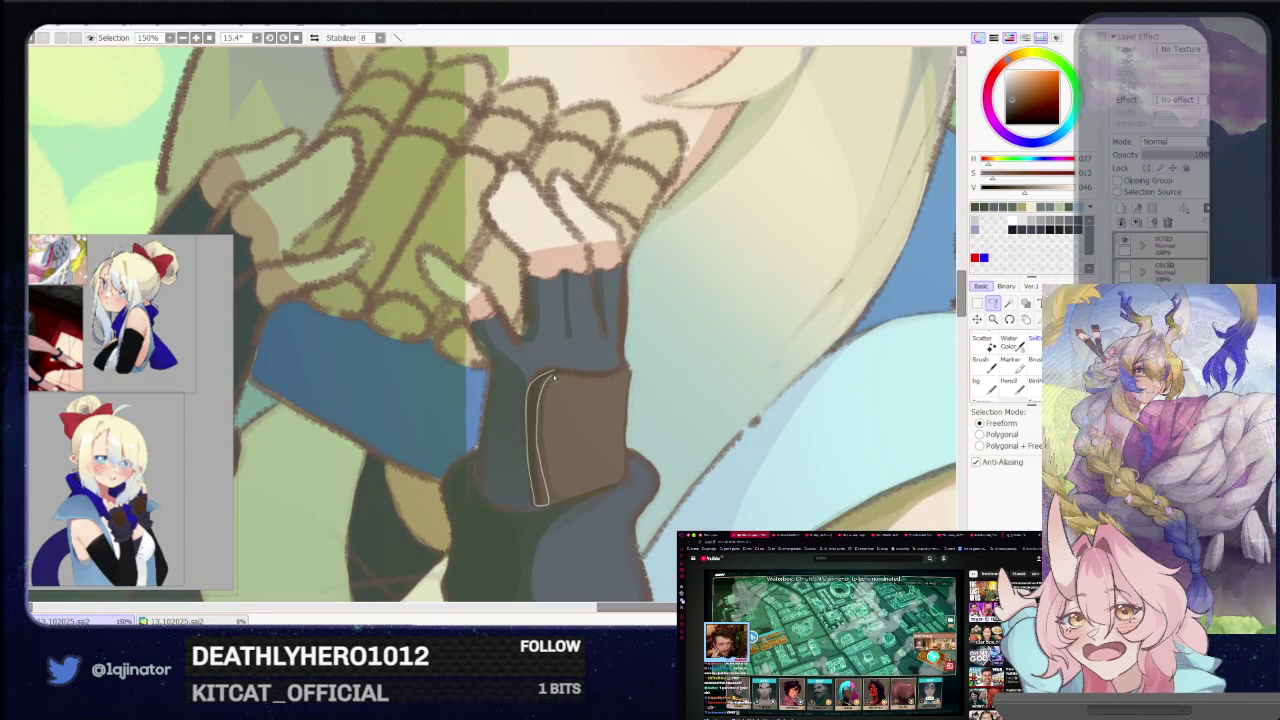
key(b)
key(minus)
key(minus)
key(minus)
key(a)
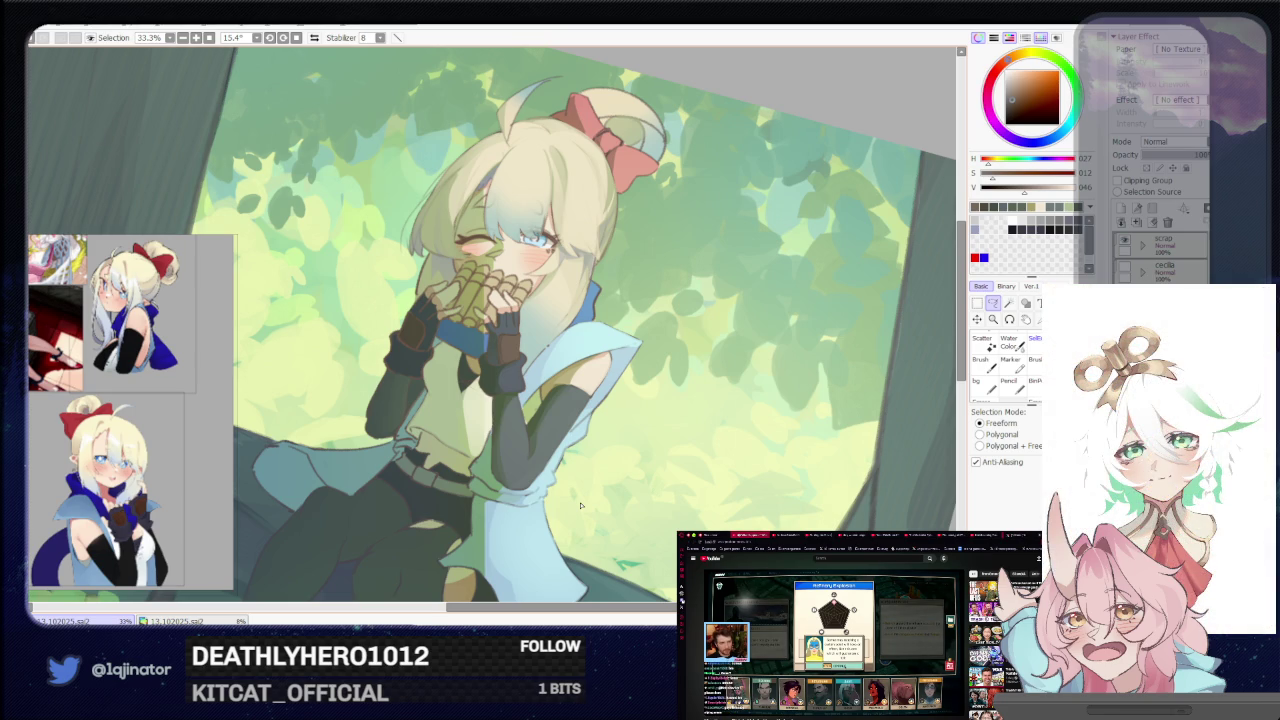
Pan and tilt the canvas to centre the girl's face and gloved hands at 75%
drag(580, 505, 566, 488)
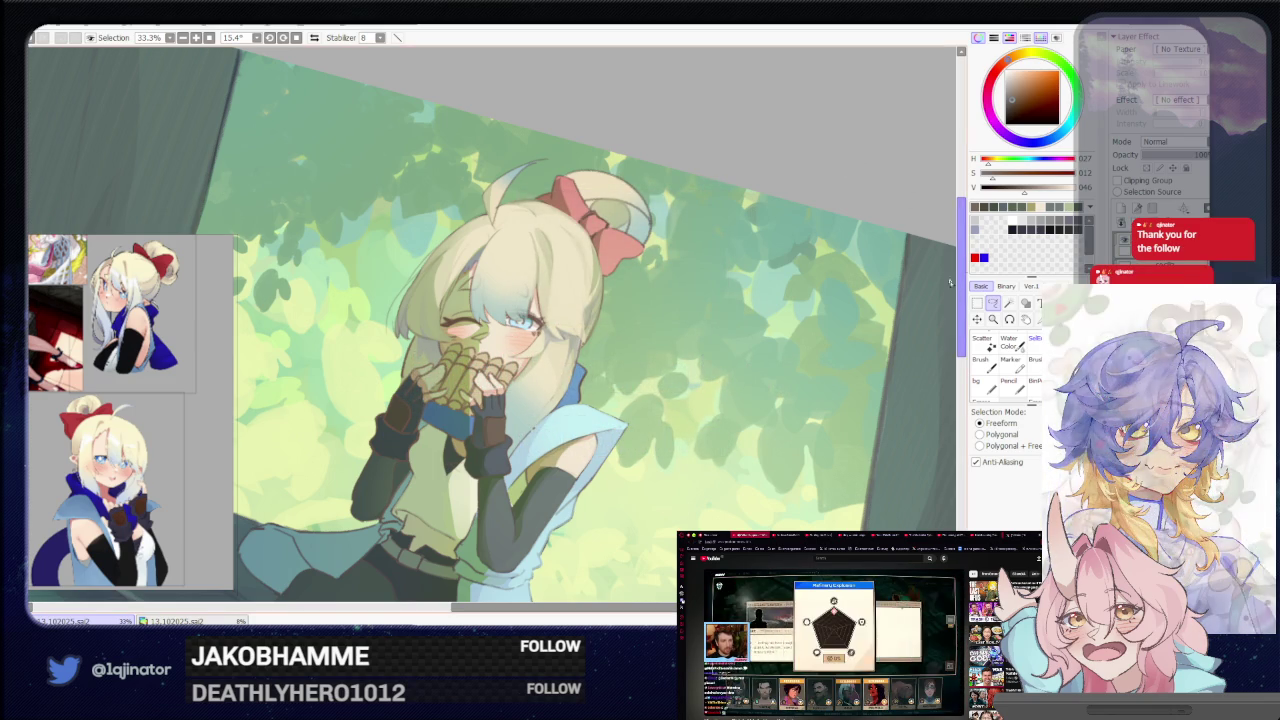
drag(600, 514, 630, 503)
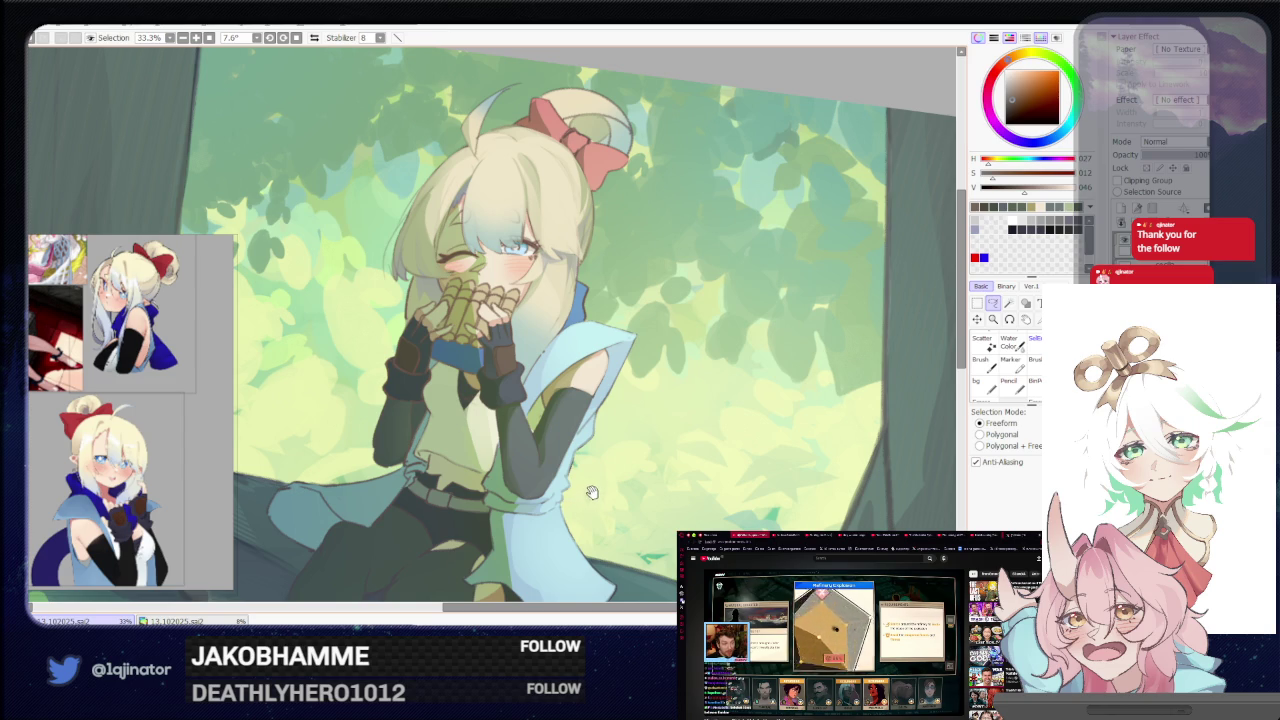
drag(581, 485, 601, 503)
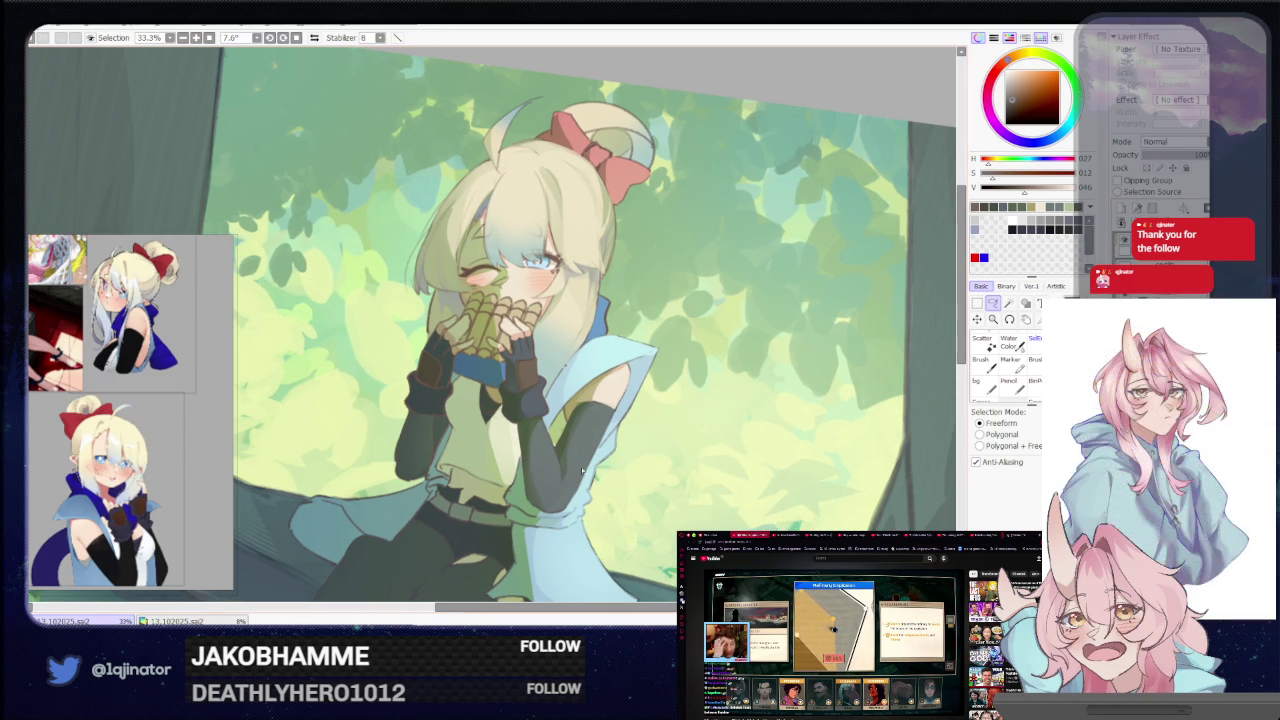
scroll(557, 373, up, 3)
With the freeform lasso on a mirrored view, outline the fingers of the upper hand
key(b)
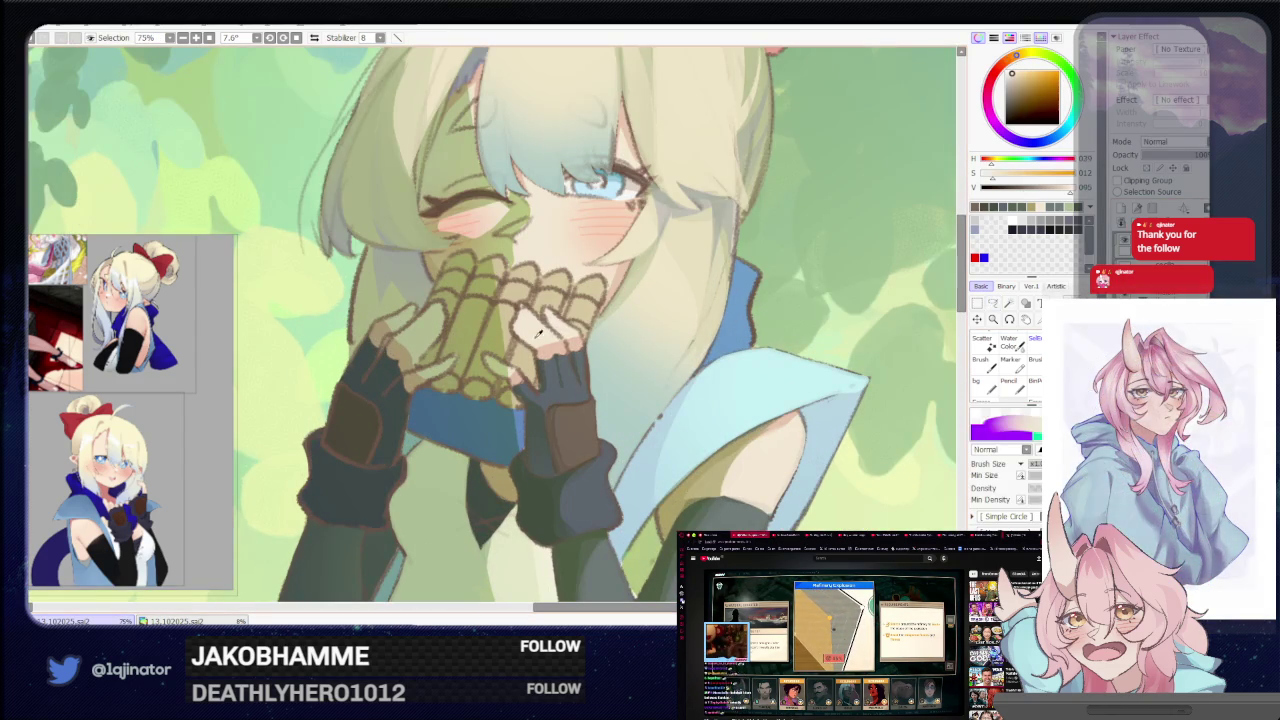
key(l)
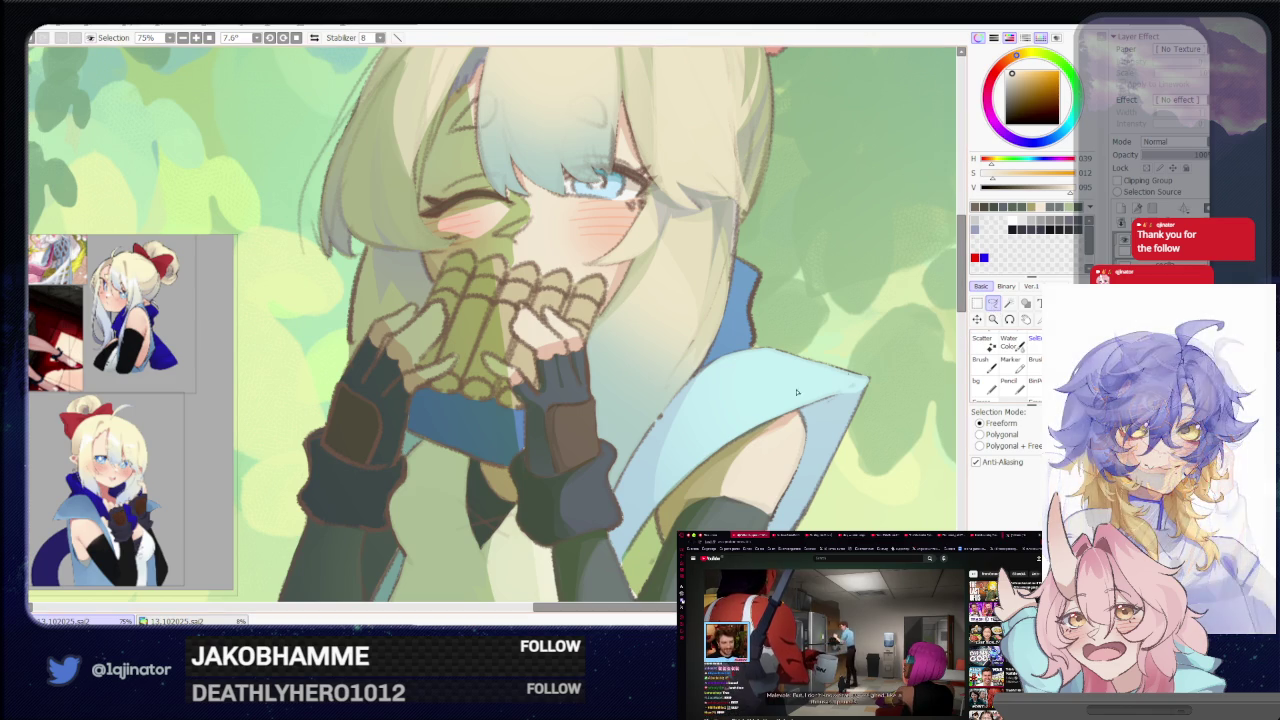
key(h)
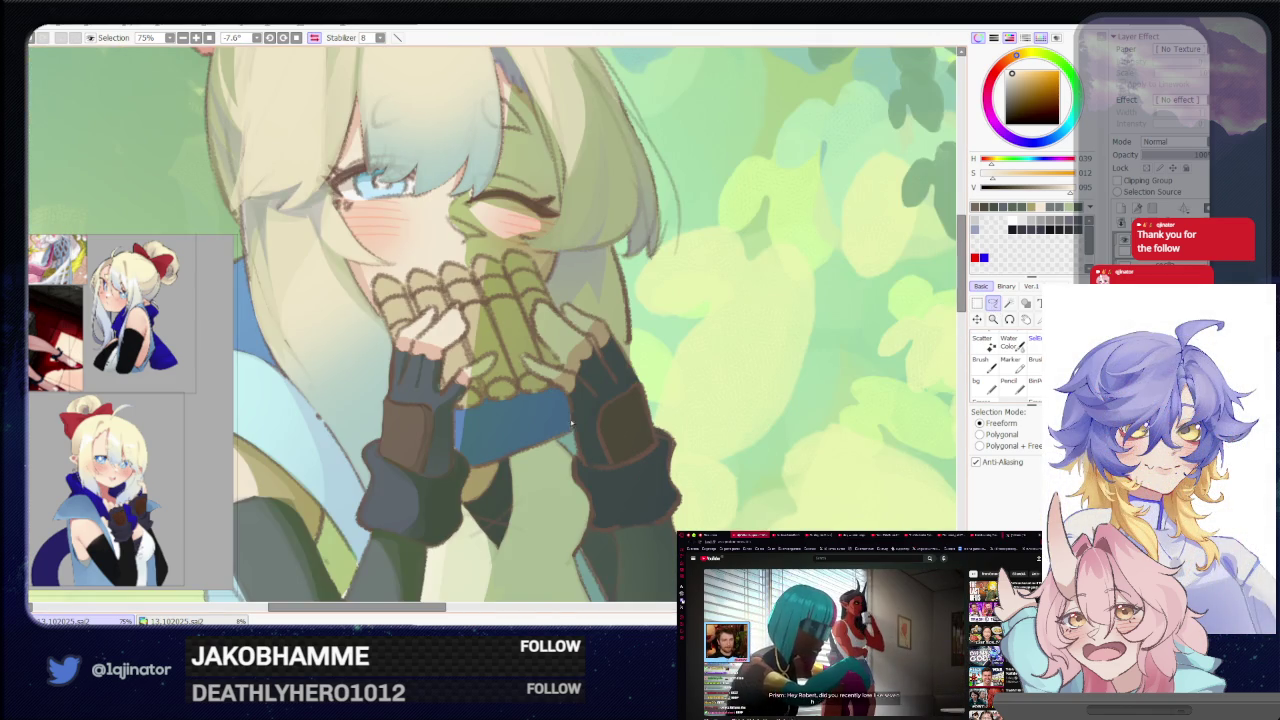
scroll(584, 419, up, 2)
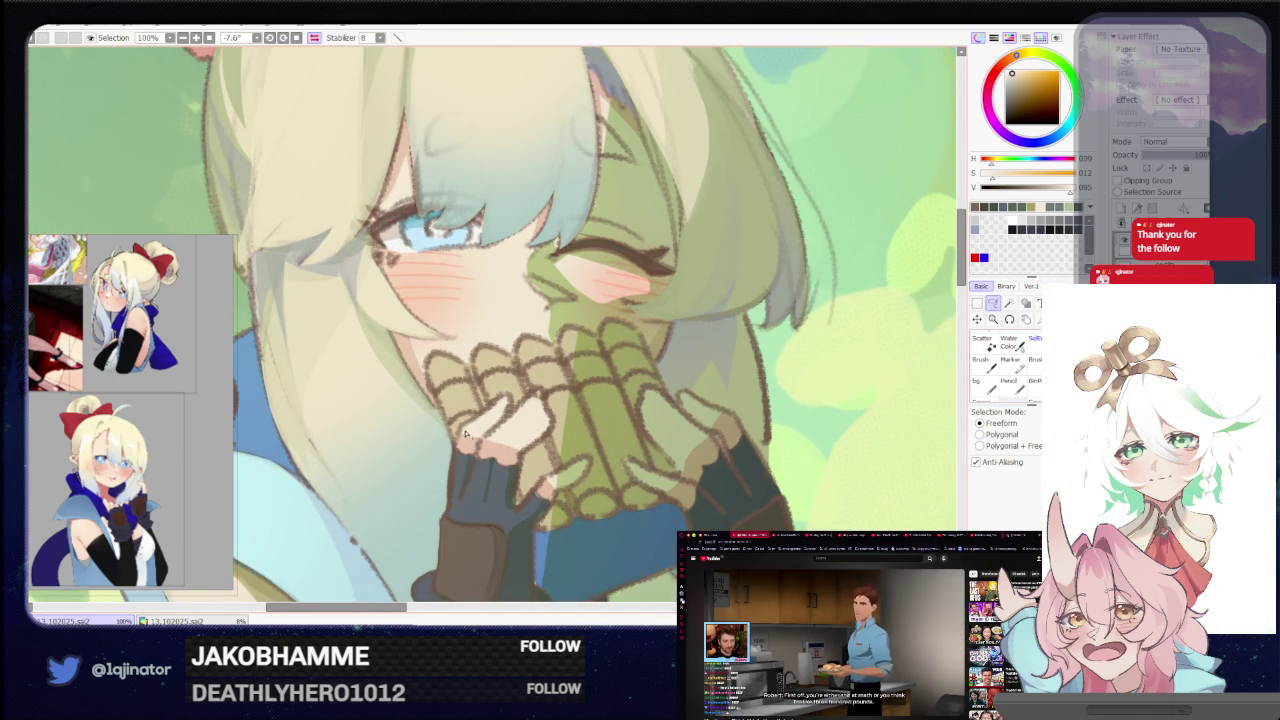
drag(474, 424, 510, 398)
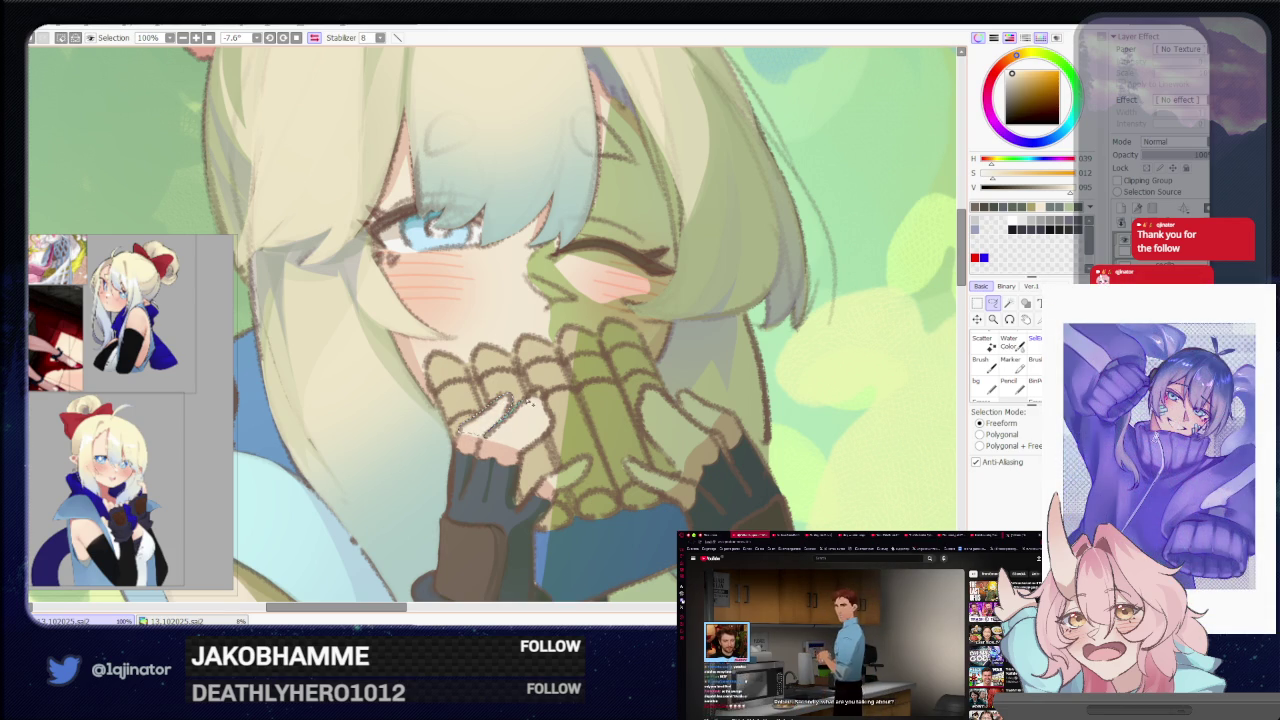
drag(530, 400, 550, 418)
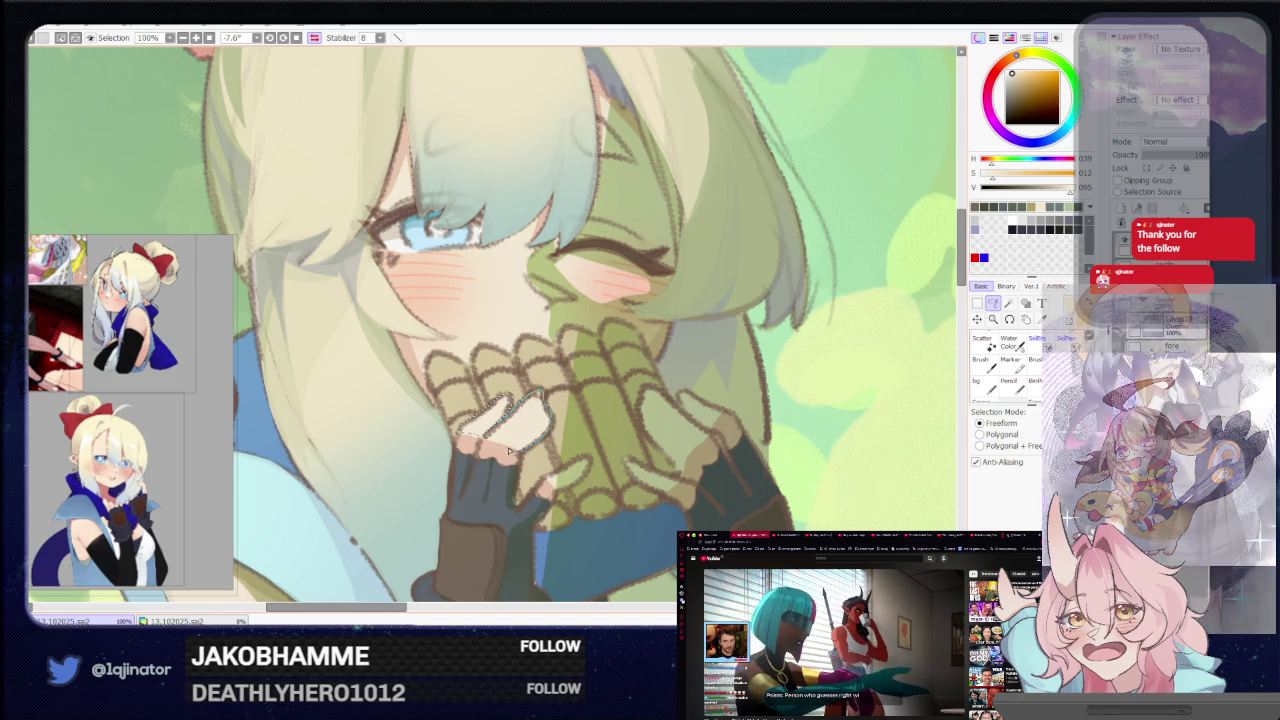
Pan, flip and rotate the canvas to about 49 degrees to reposition over the hands
drag(585, 456, 561, 412)
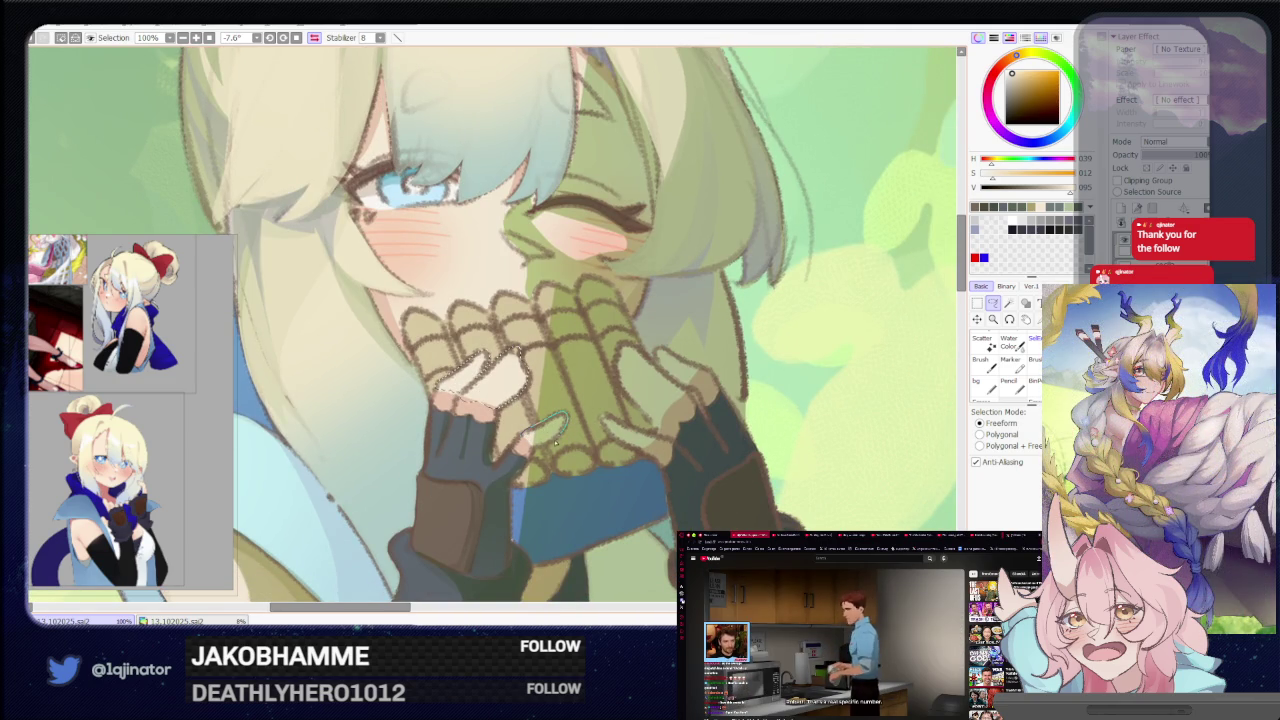
drag(658, 390, 613, 402)
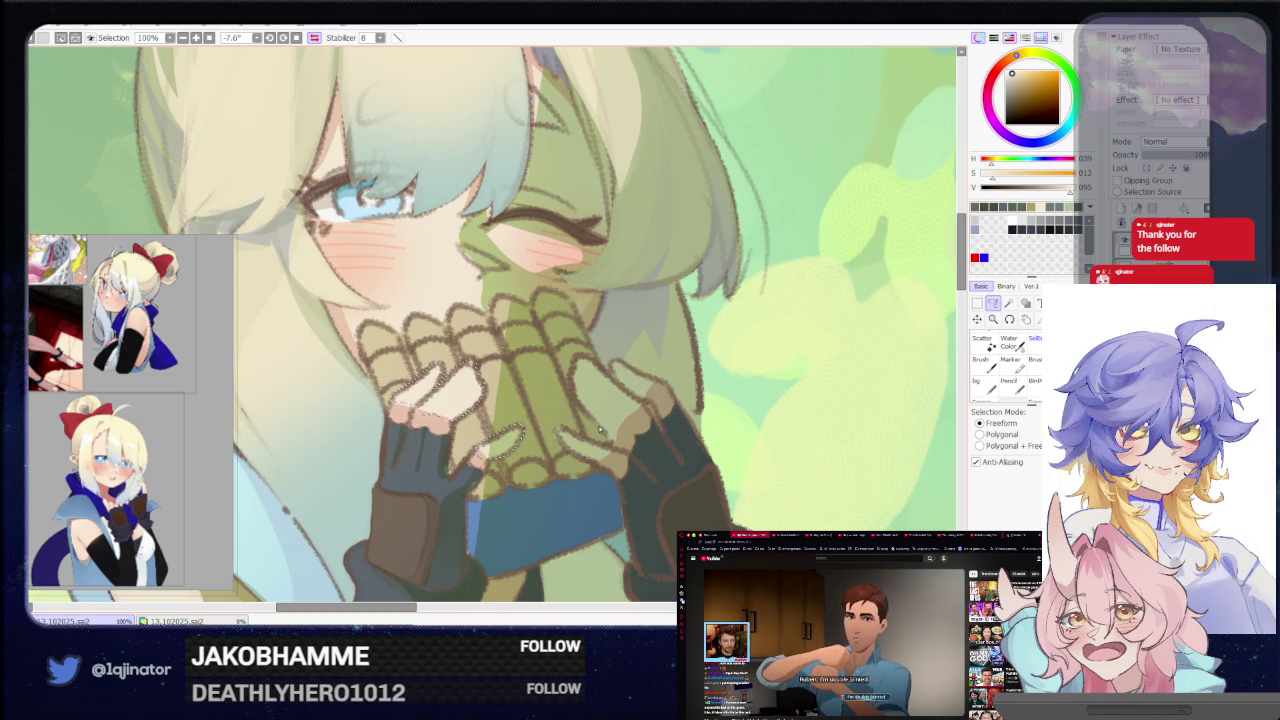
key(h)
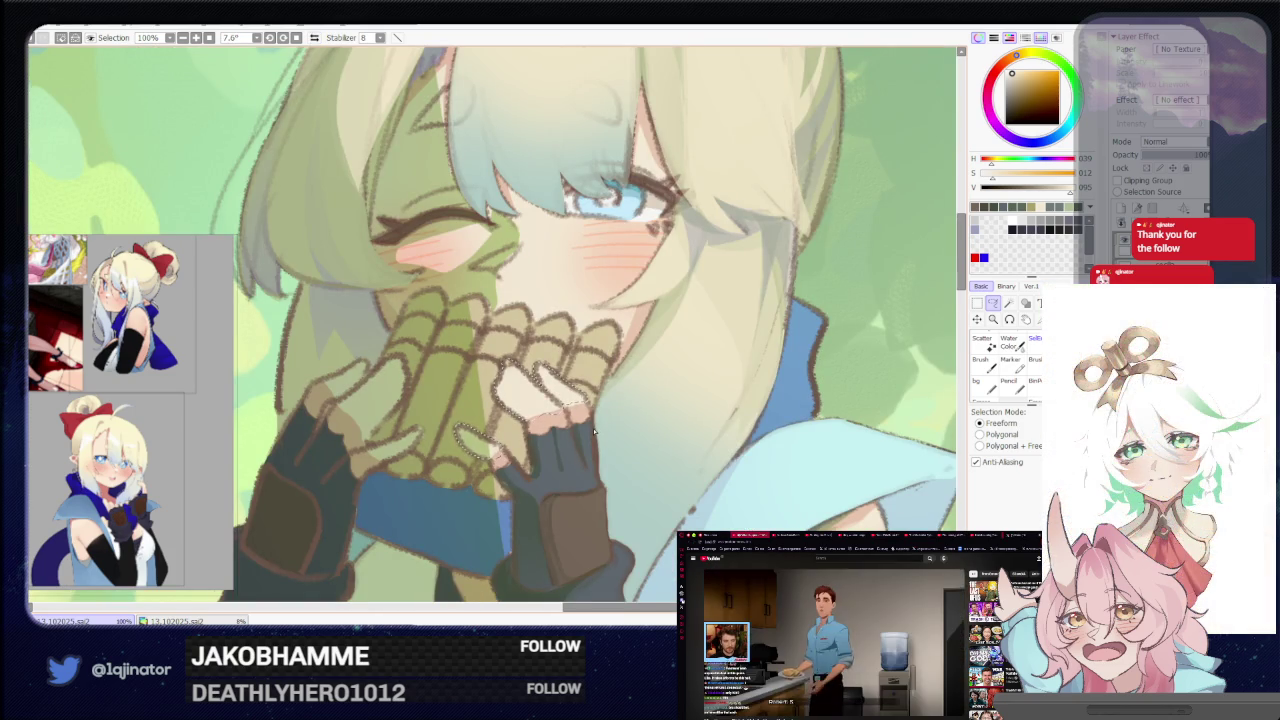
key(h)
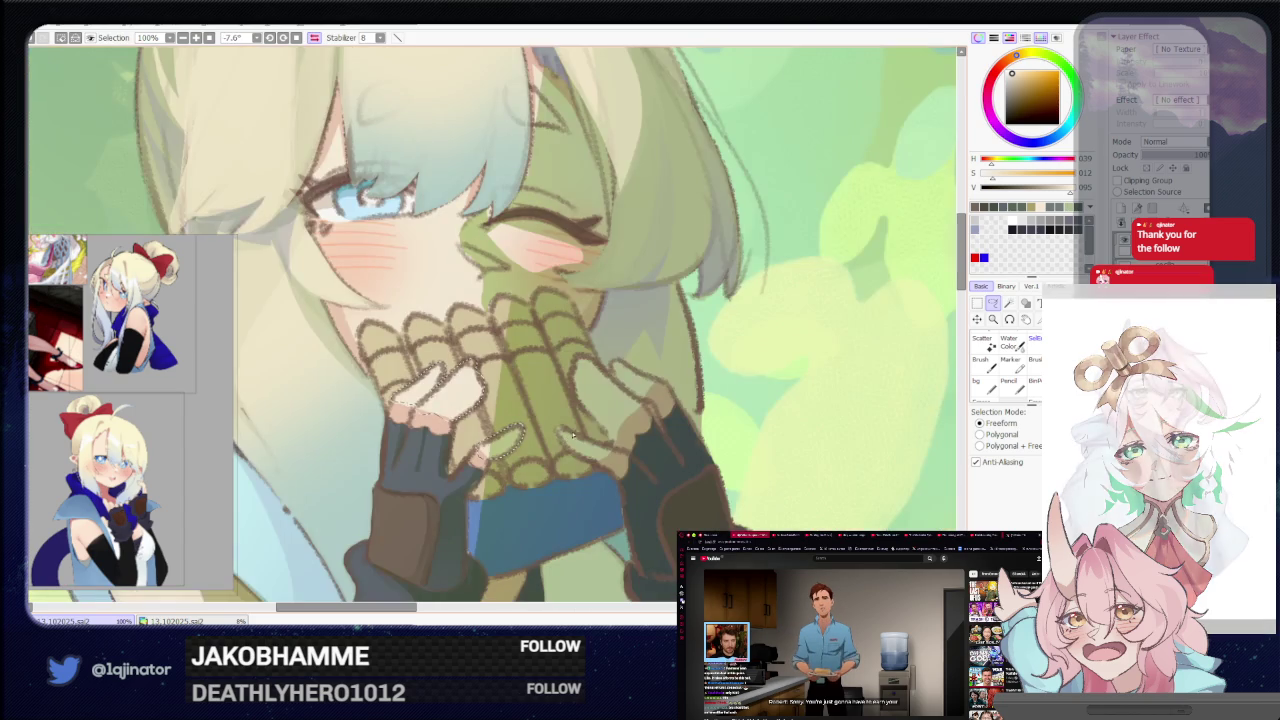
drag(600, 423, 572, 440)
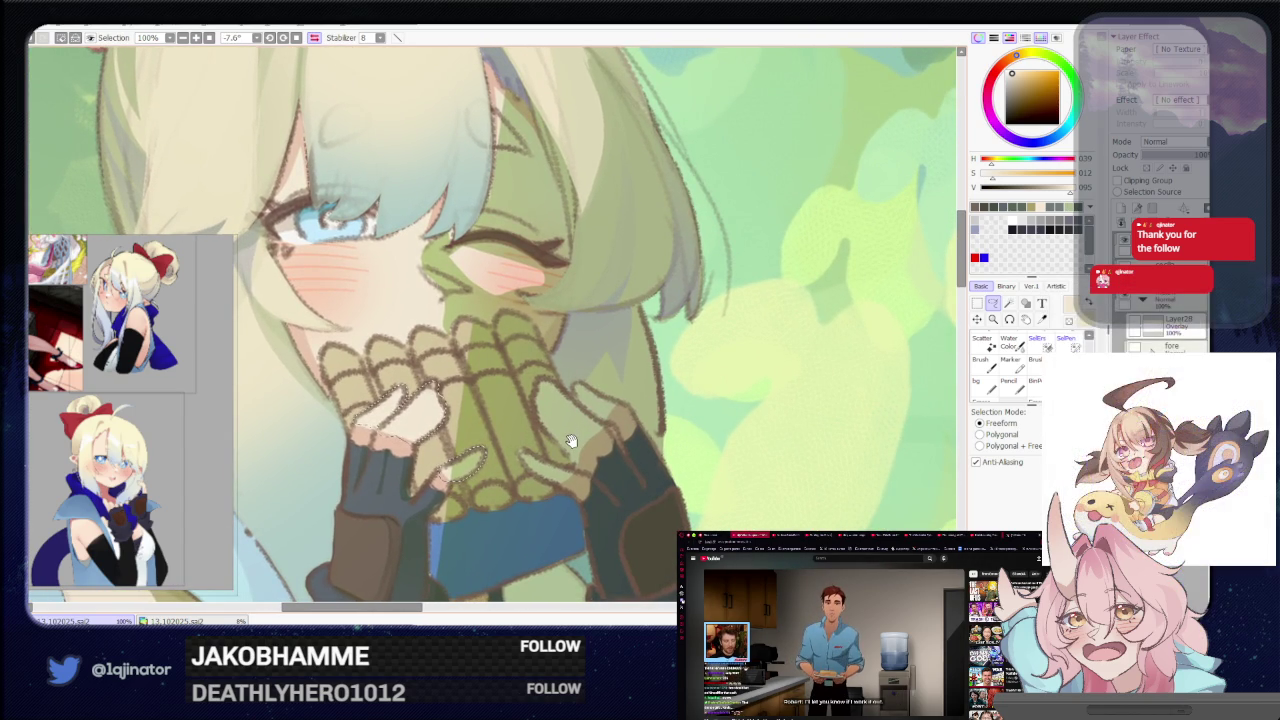
drag(530, 447, 510, 467)
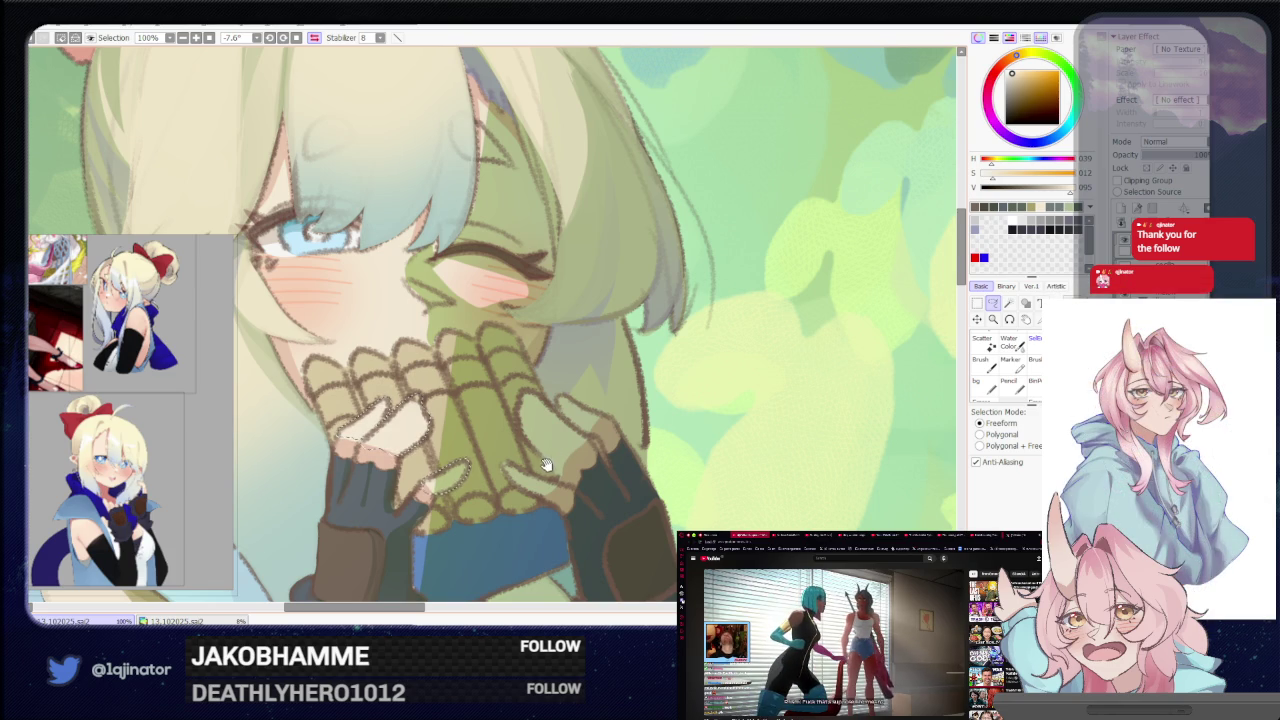
mouse_move(545, 470)
mouse_down()
mouse_move(548, 447)
mouse_move(558, 479)
mouse_up()
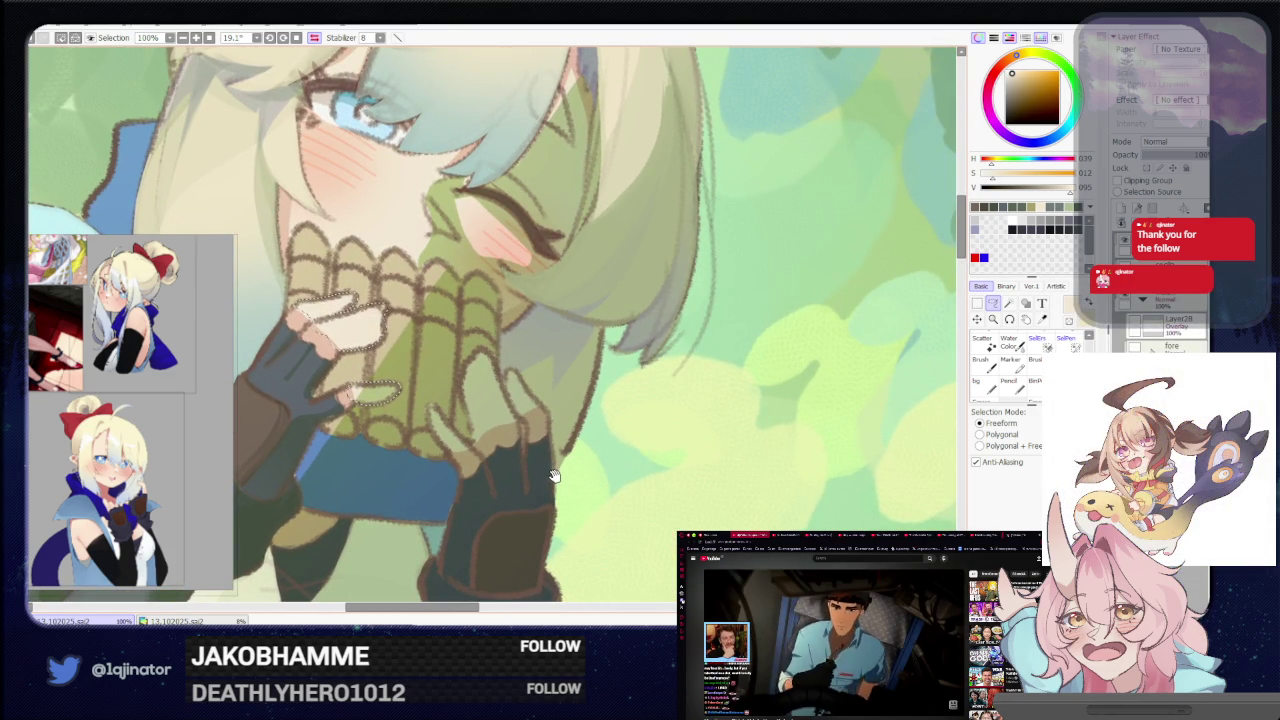
drag(565, 451, 434, 501)
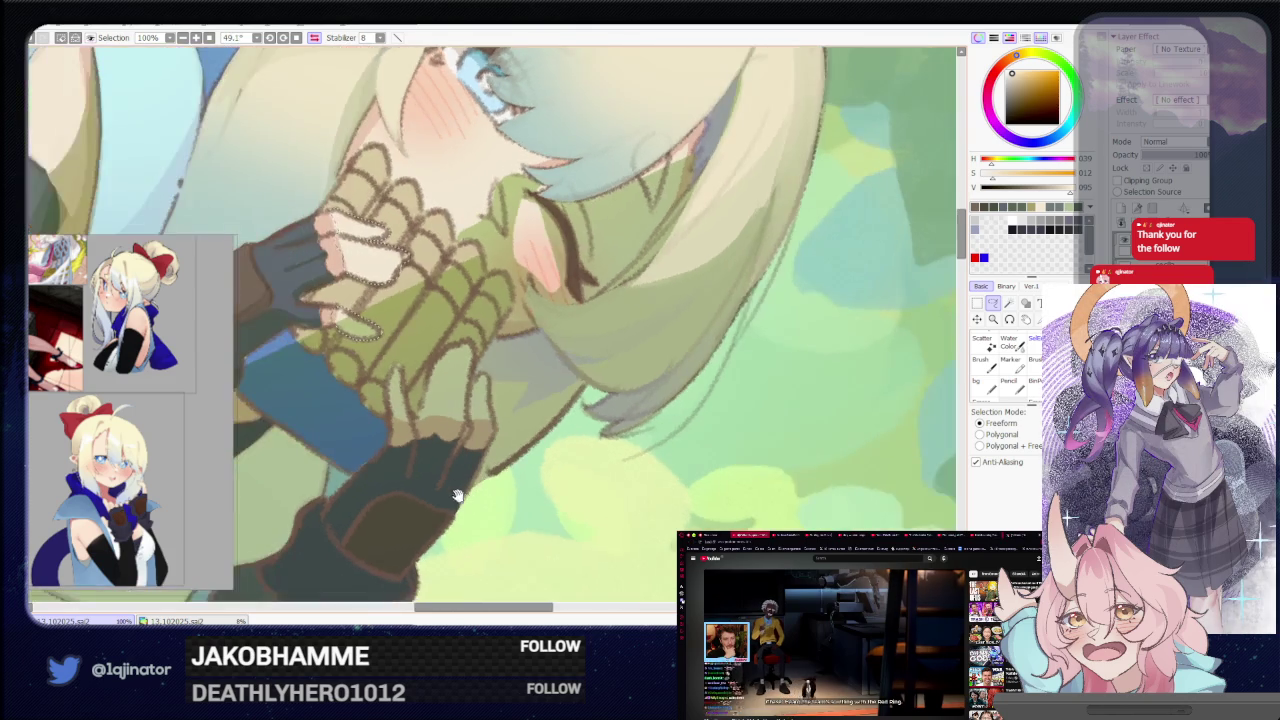
Zoom to 150% and lasso the first fingers of the lower gloved hand
scroll(434, 501, up, 1)
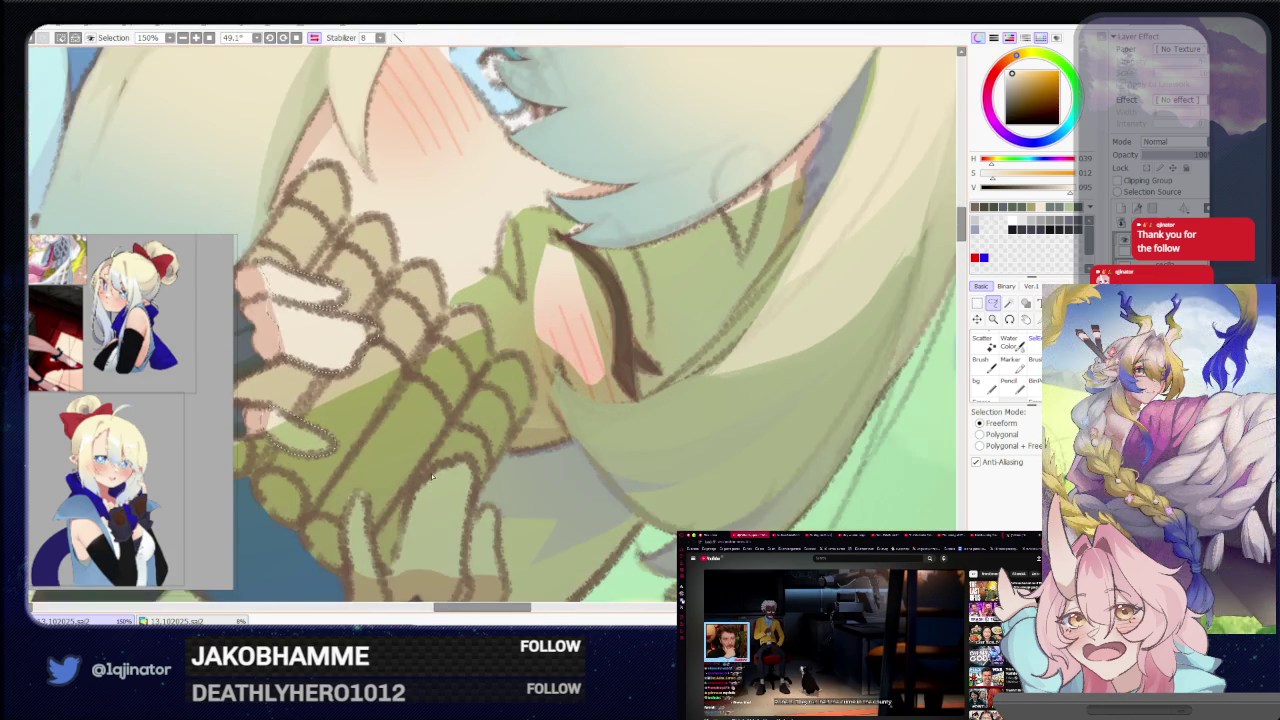
scroll(428, 494, up, 1)
scroll(421, 487, up, 1)
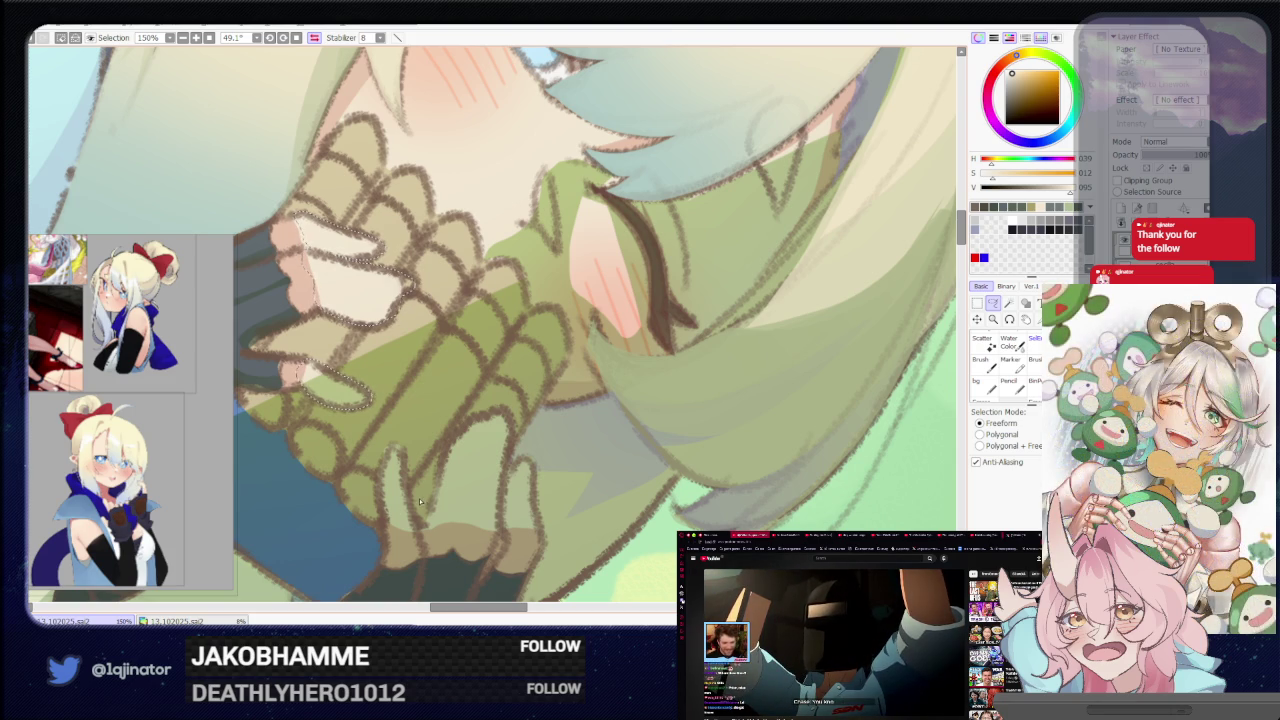
drag(377, 491, 395, 449)
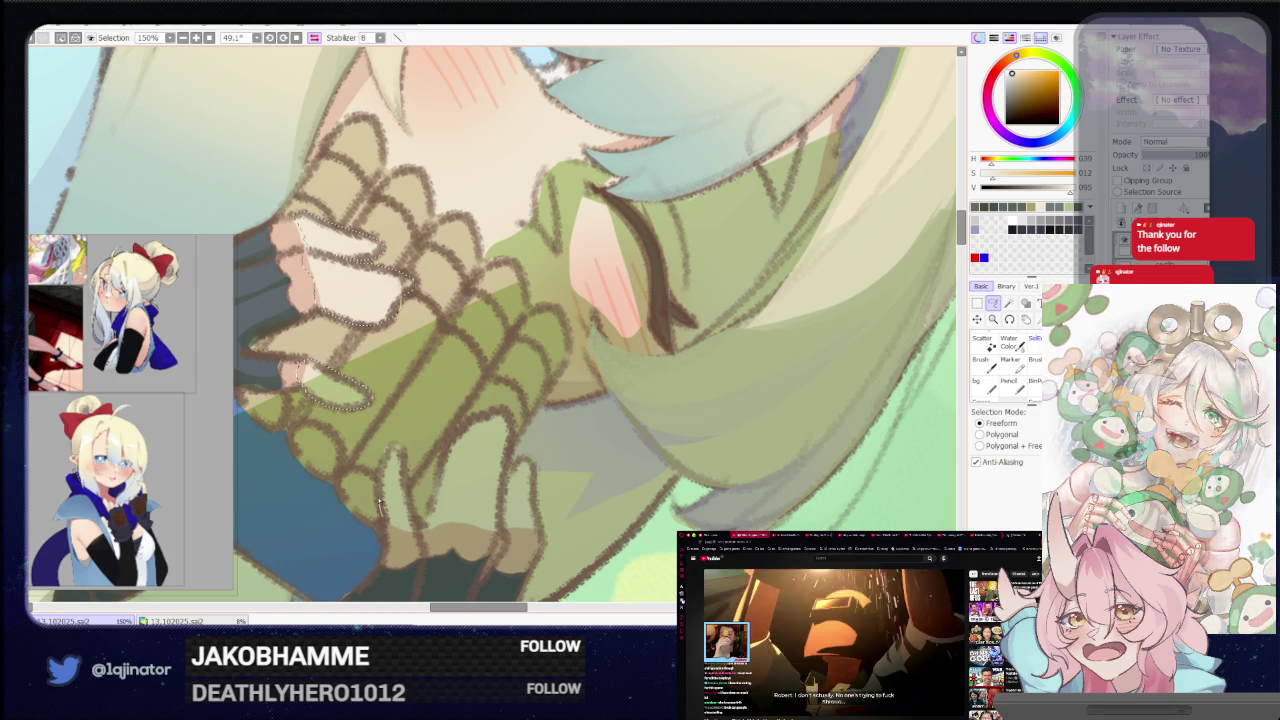
drag(406, 490, 393, 532)
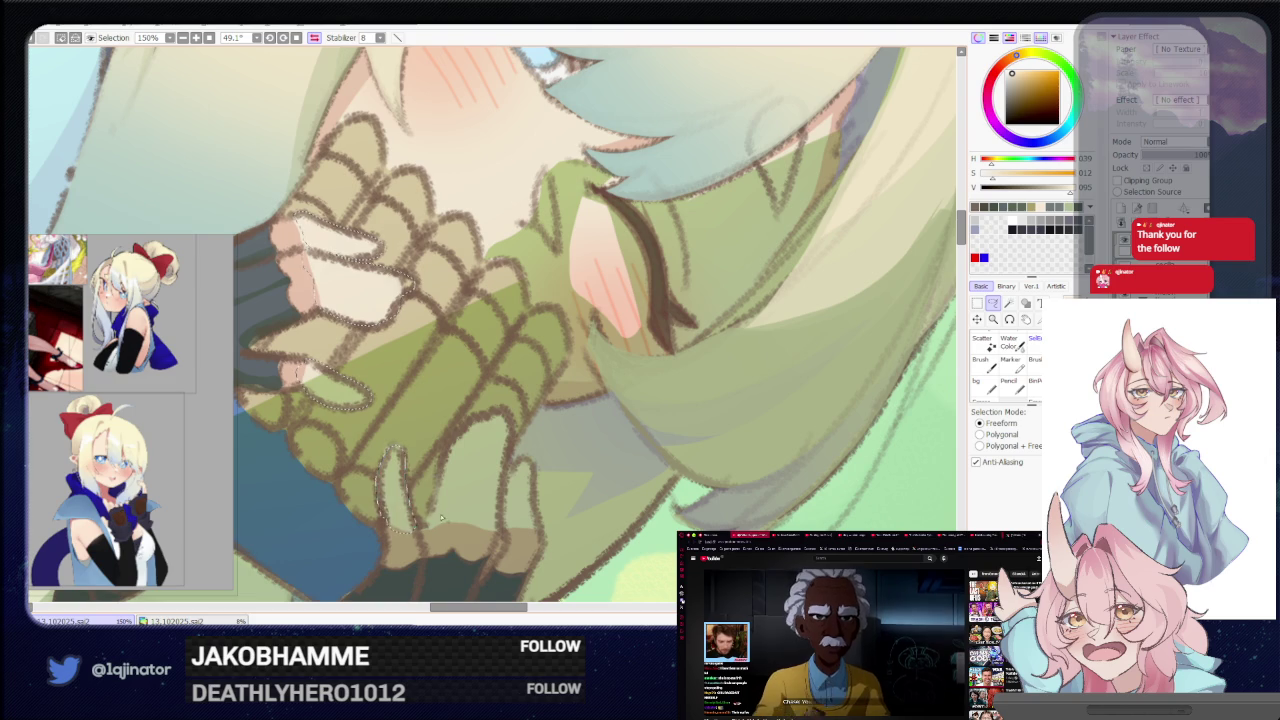
drag(432, 521, 477, 416)
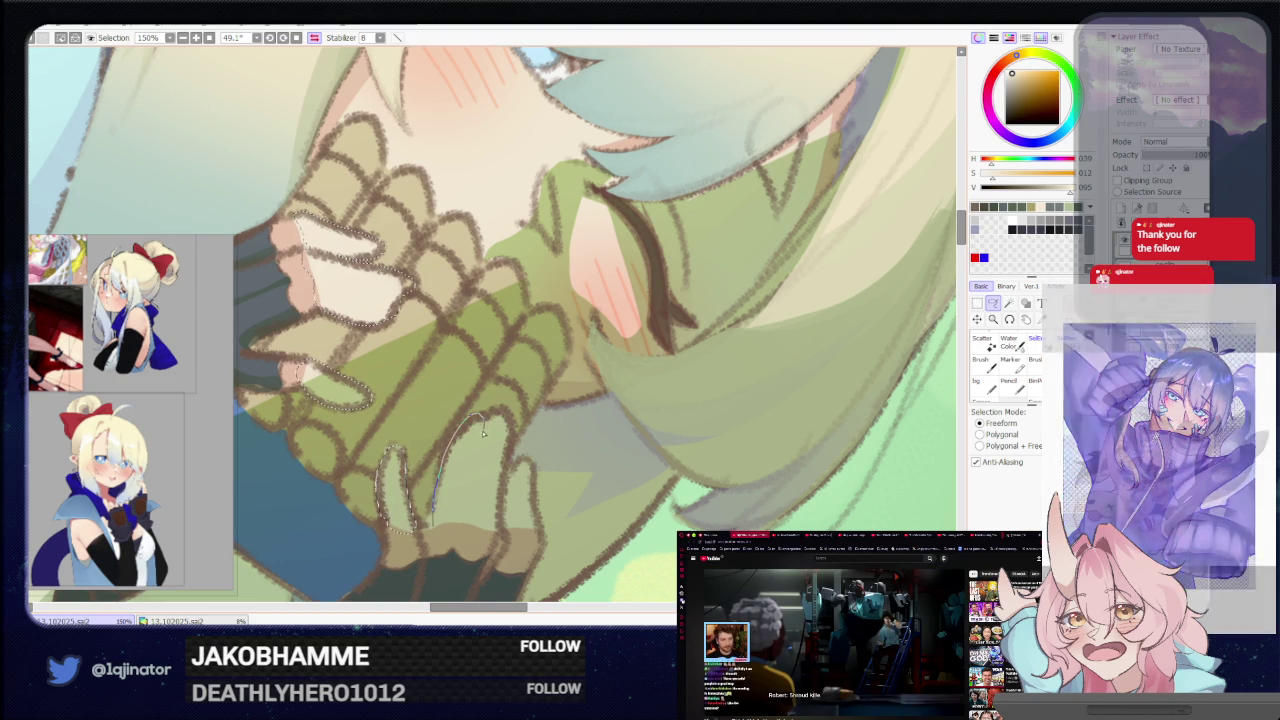
Add the remaining lower-hand fingers to the selection and paint them a paler cream tone
drag(483, 420, 464, 522)
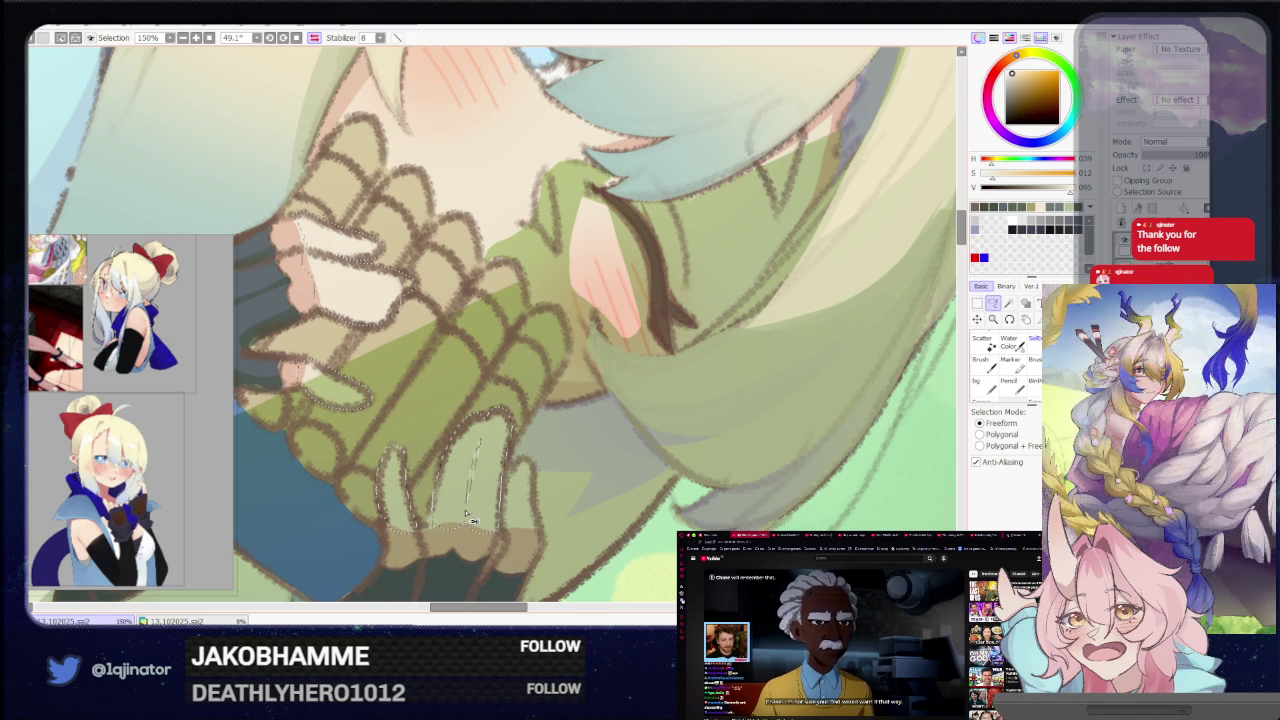
drag(500, 525, 465, 515)
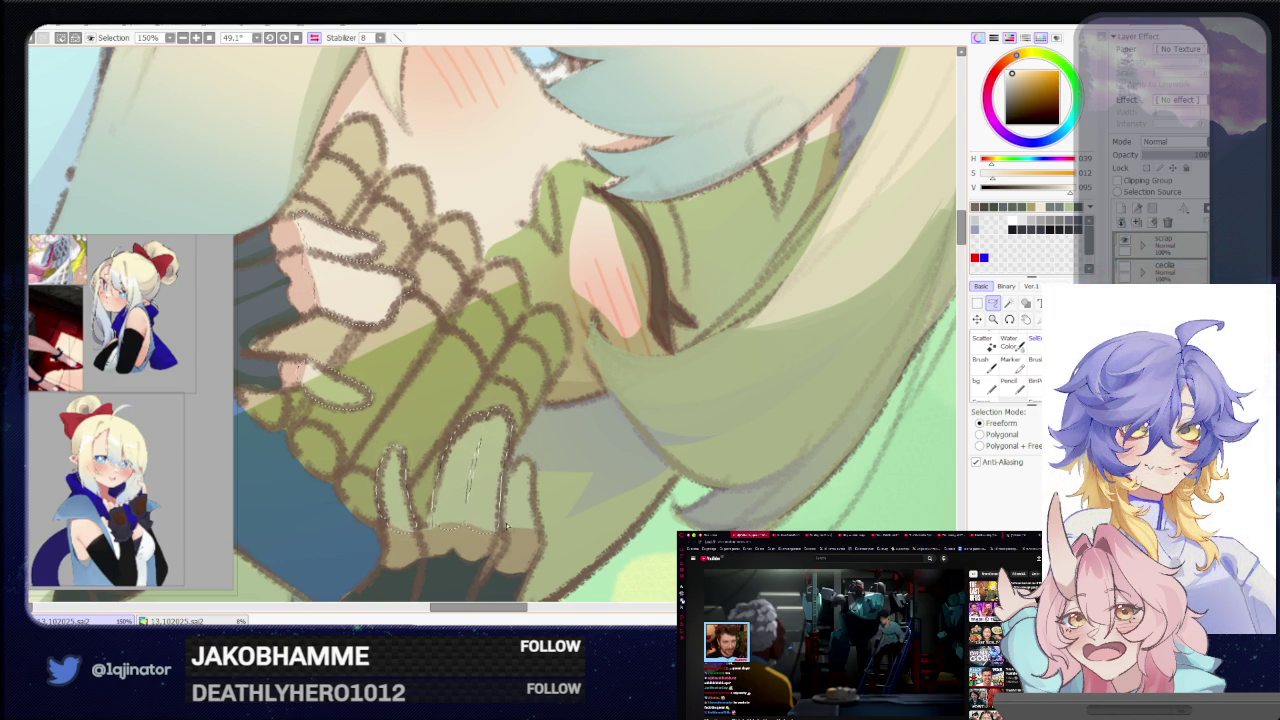
drag(506, 484, 537, 516)
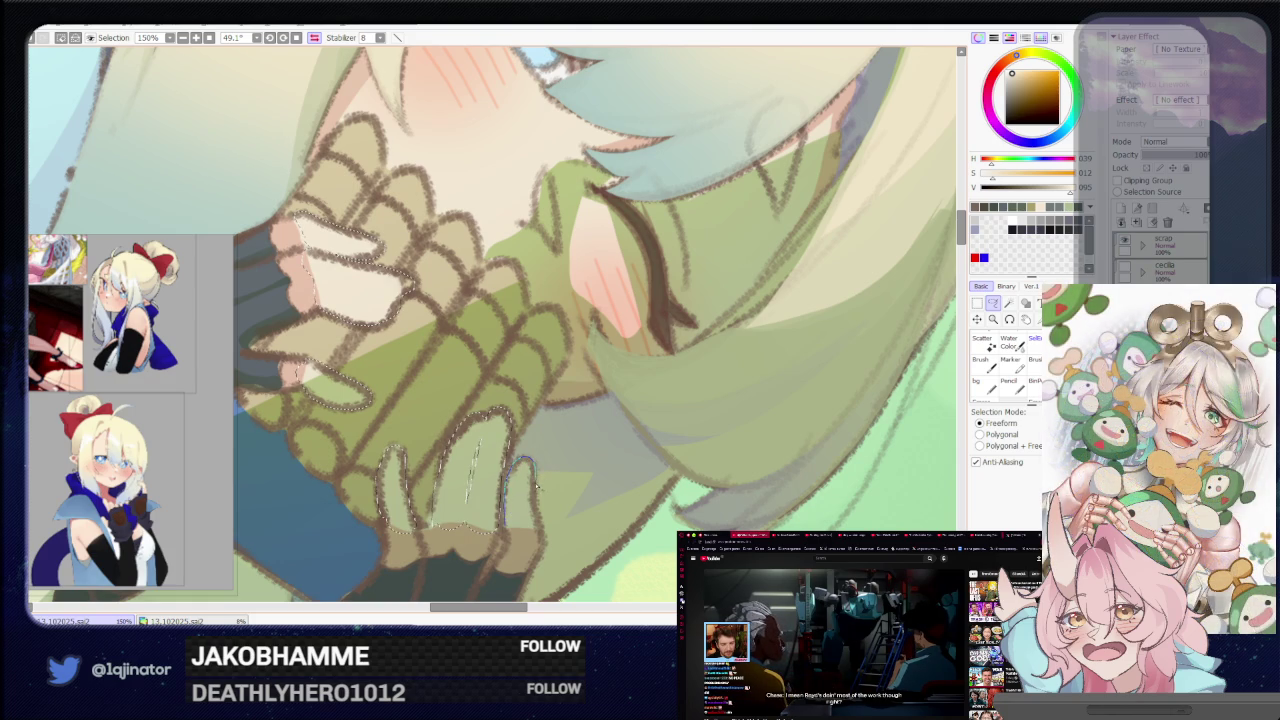
scroll(521, 538, down, 2)
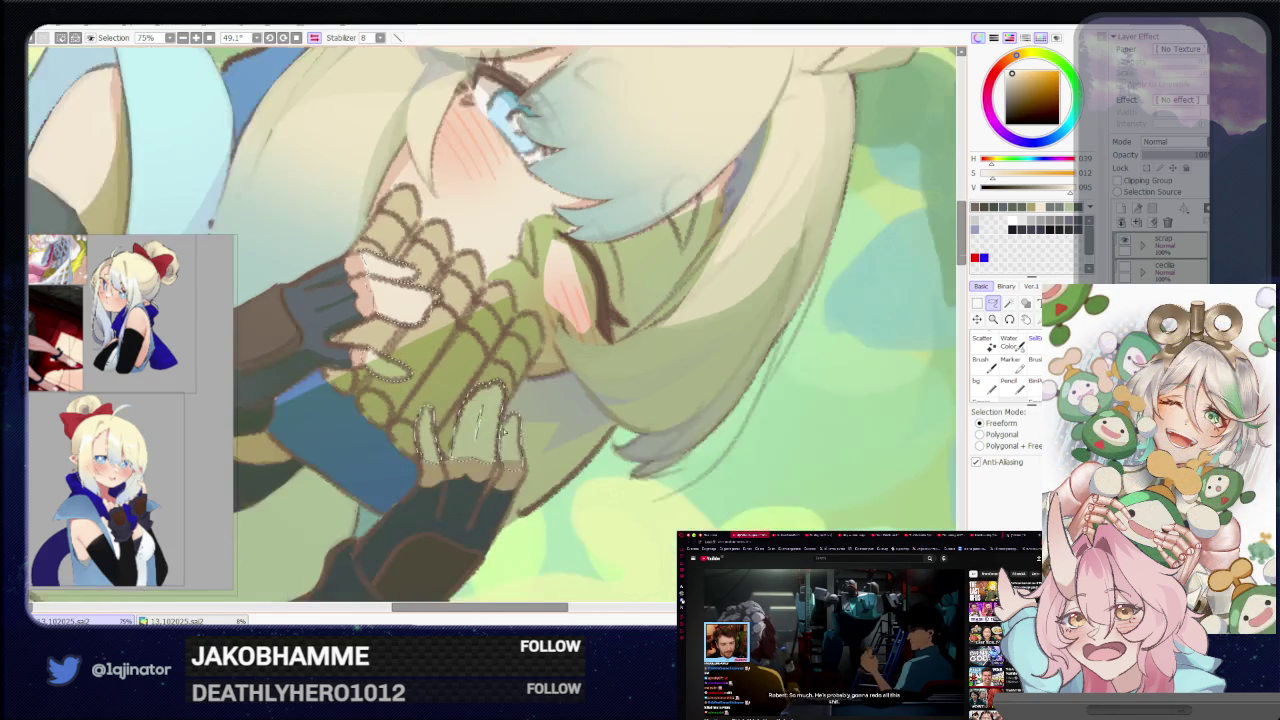
key(b)
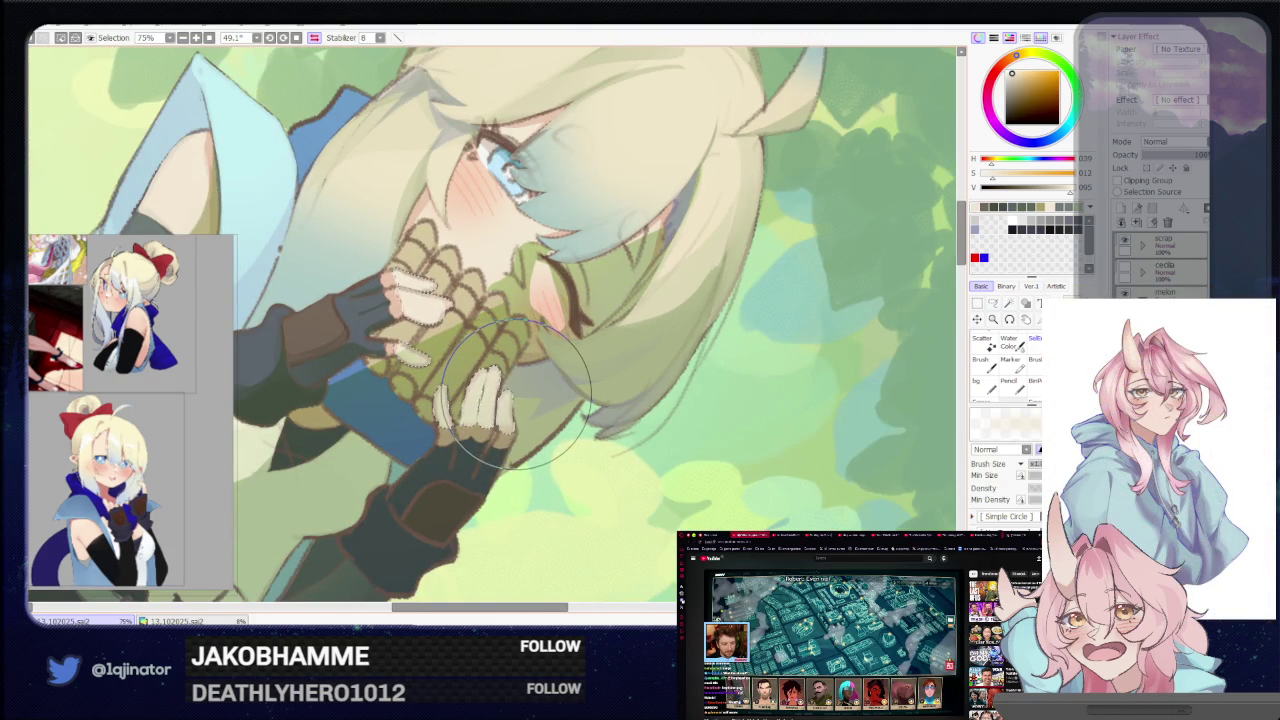
scroll(480, 400, down, 1)
click(993, 303)
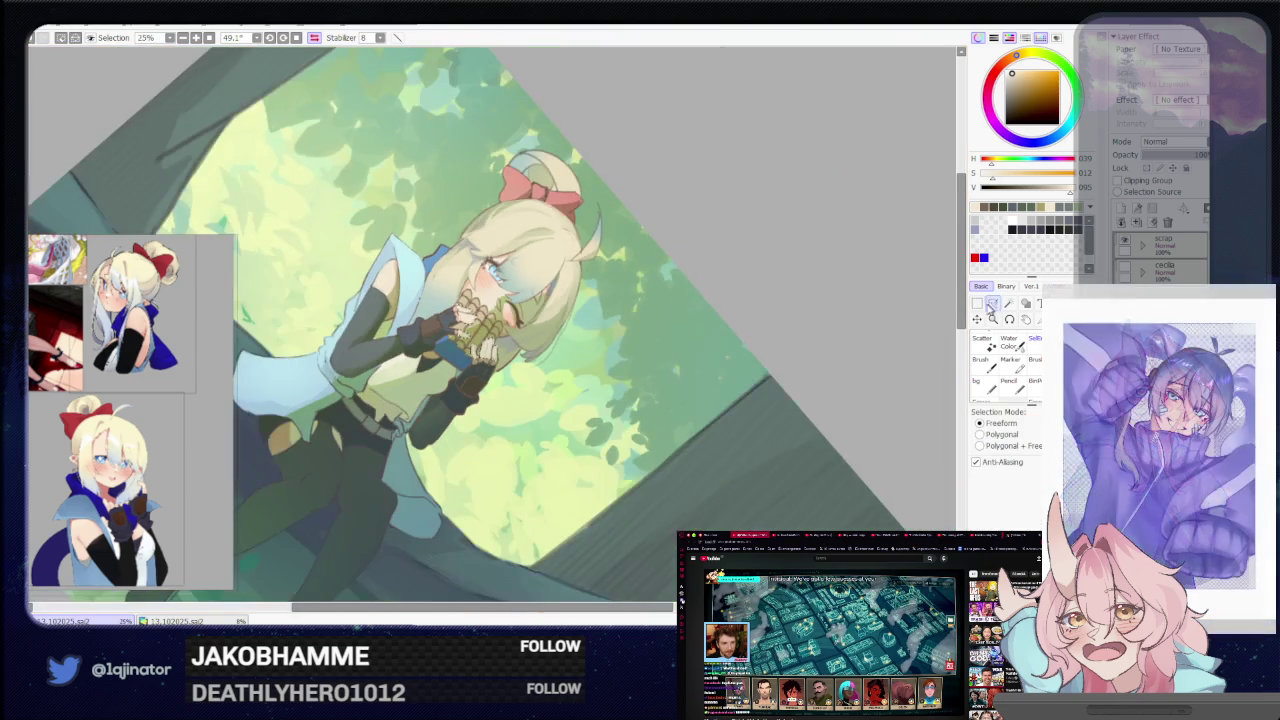
scroll(706, 378, down, 1)
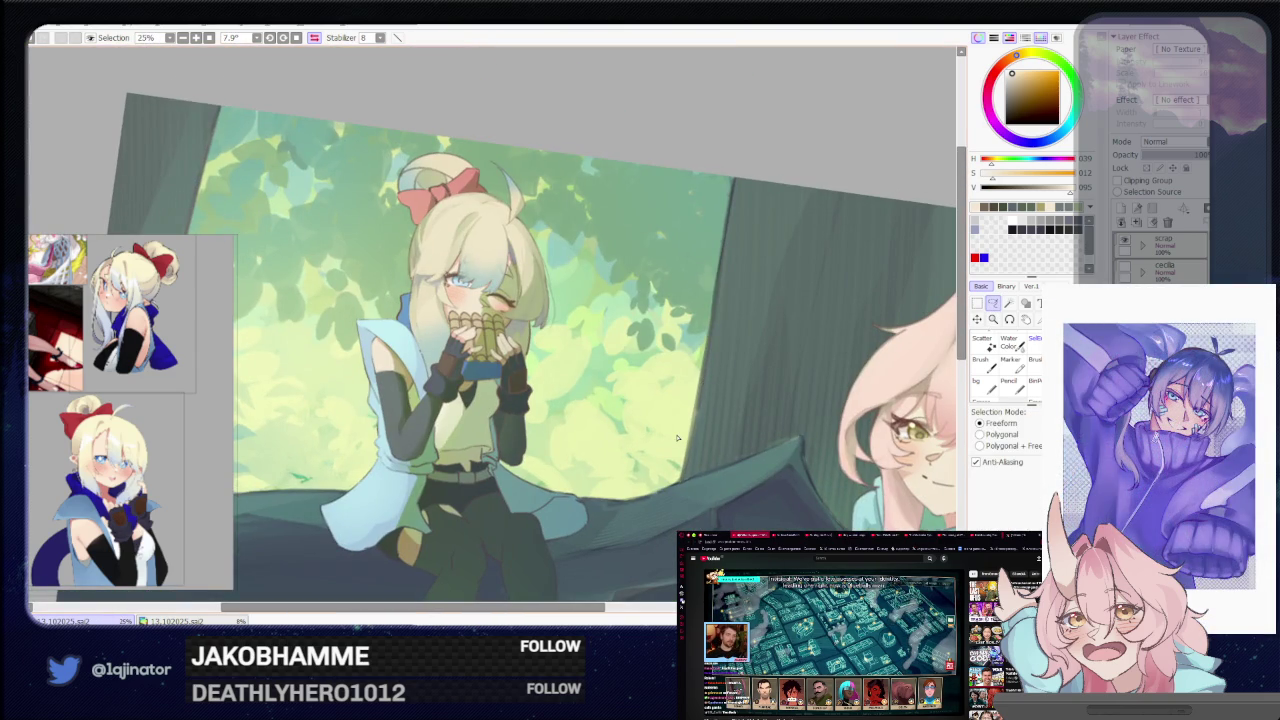
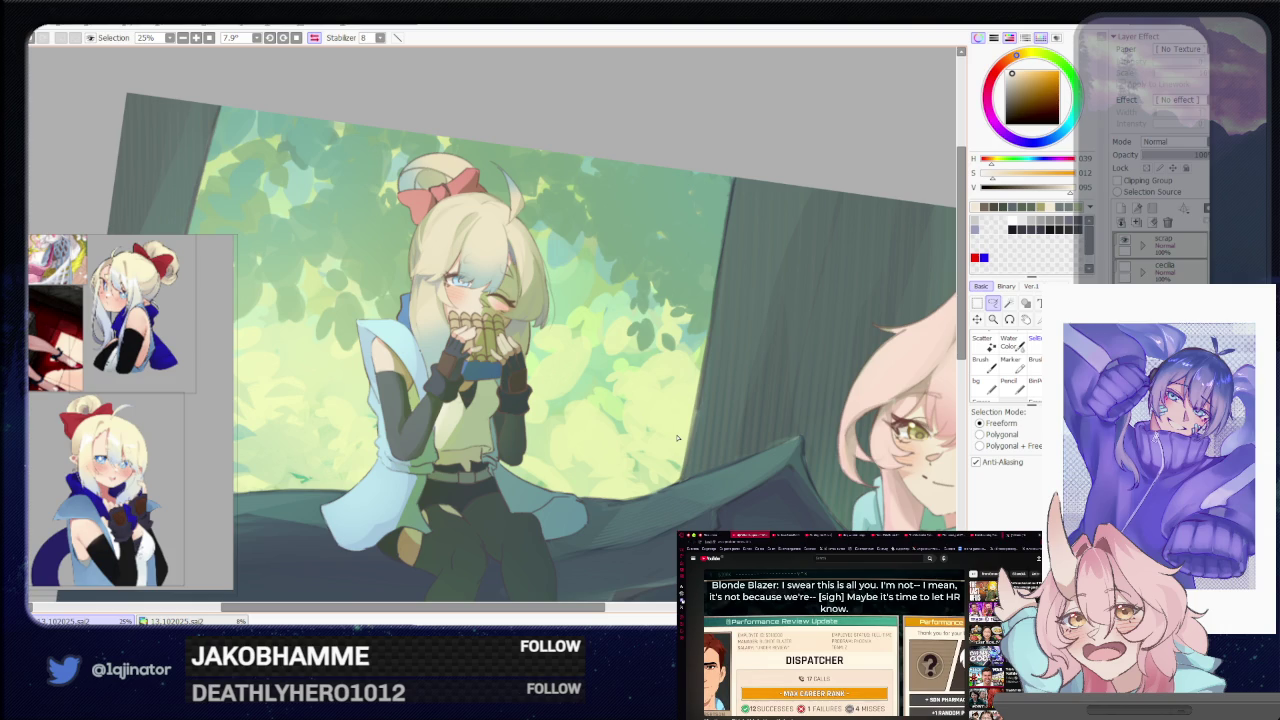
Zoom in on the face, mirror the canvas view and straighten its tilt to about 3°
drag(596, 432, 592, 450)
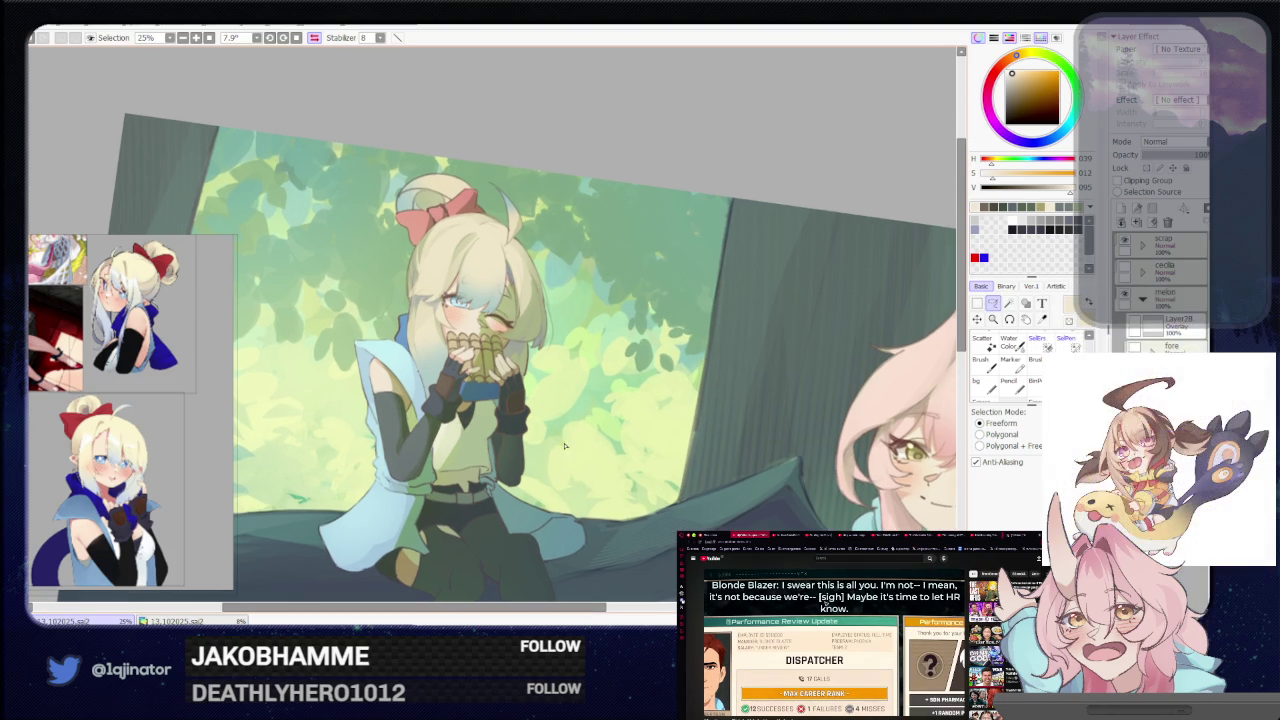
scroll(514, 466, up, 1)
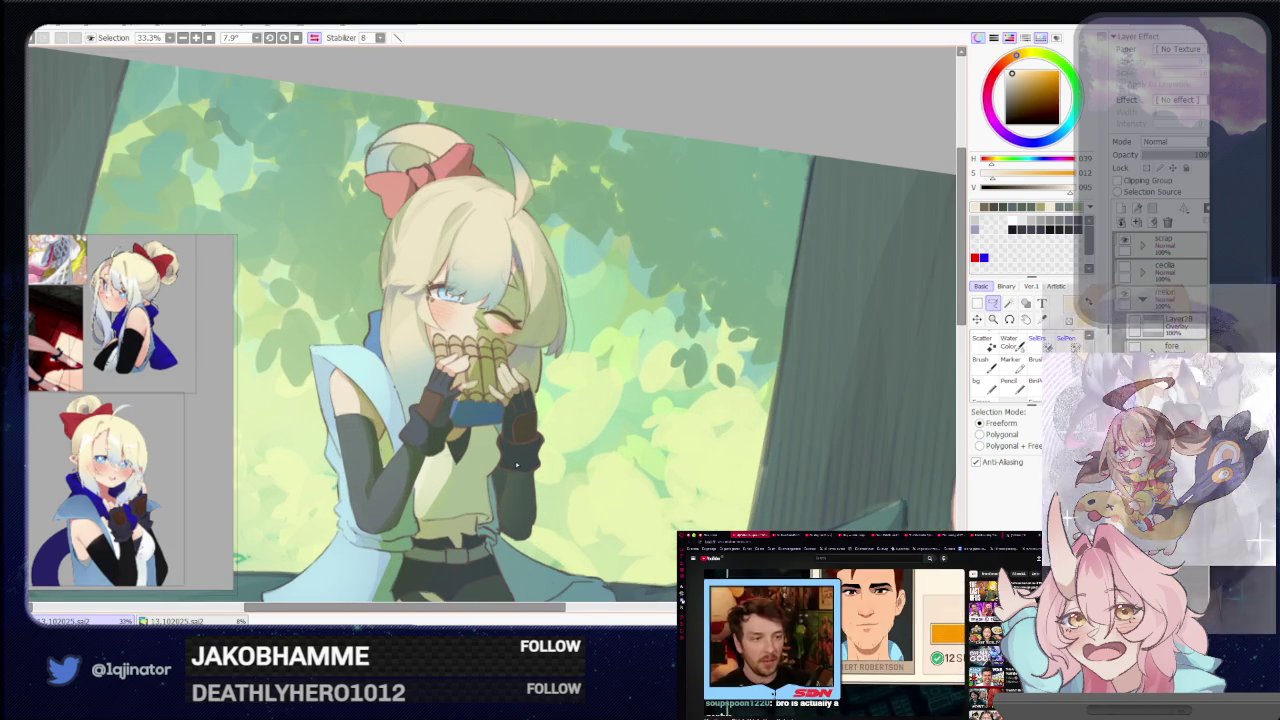
scroll(517, 463, up, 3)
scroll(515, 467, up, 1)
scroll(513, 467, up, 1)
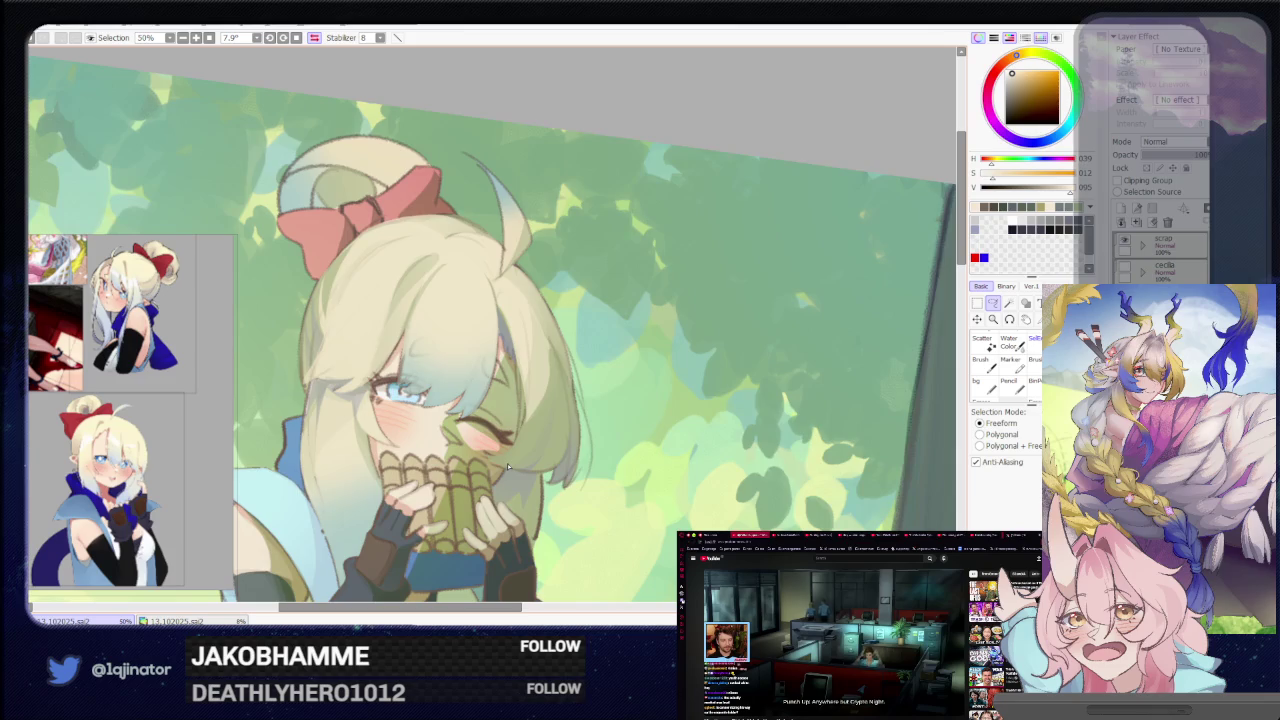
key(Insert)
drag(507, 463, 606, 442)
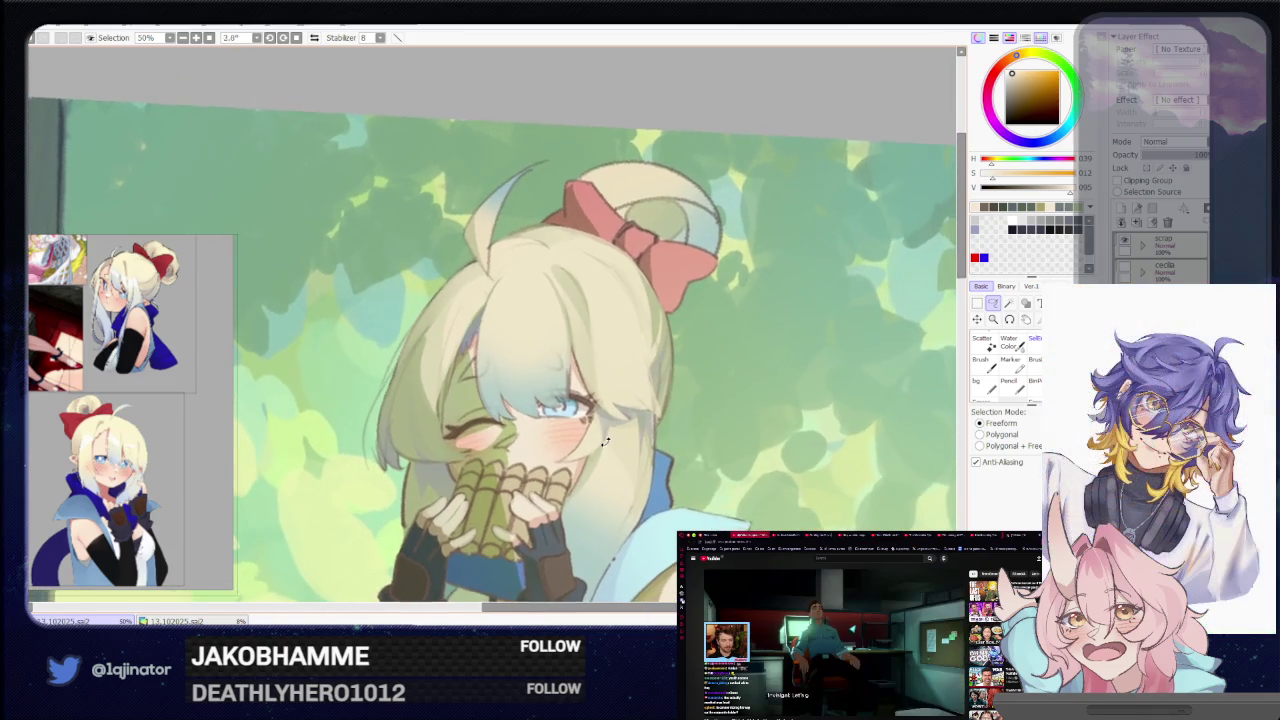
scroll(605, 441, up, 1)
scroll(540, 450, up, 1)
Pick a pale green and begin shading where the pan pipes press against the cheek
key(b)
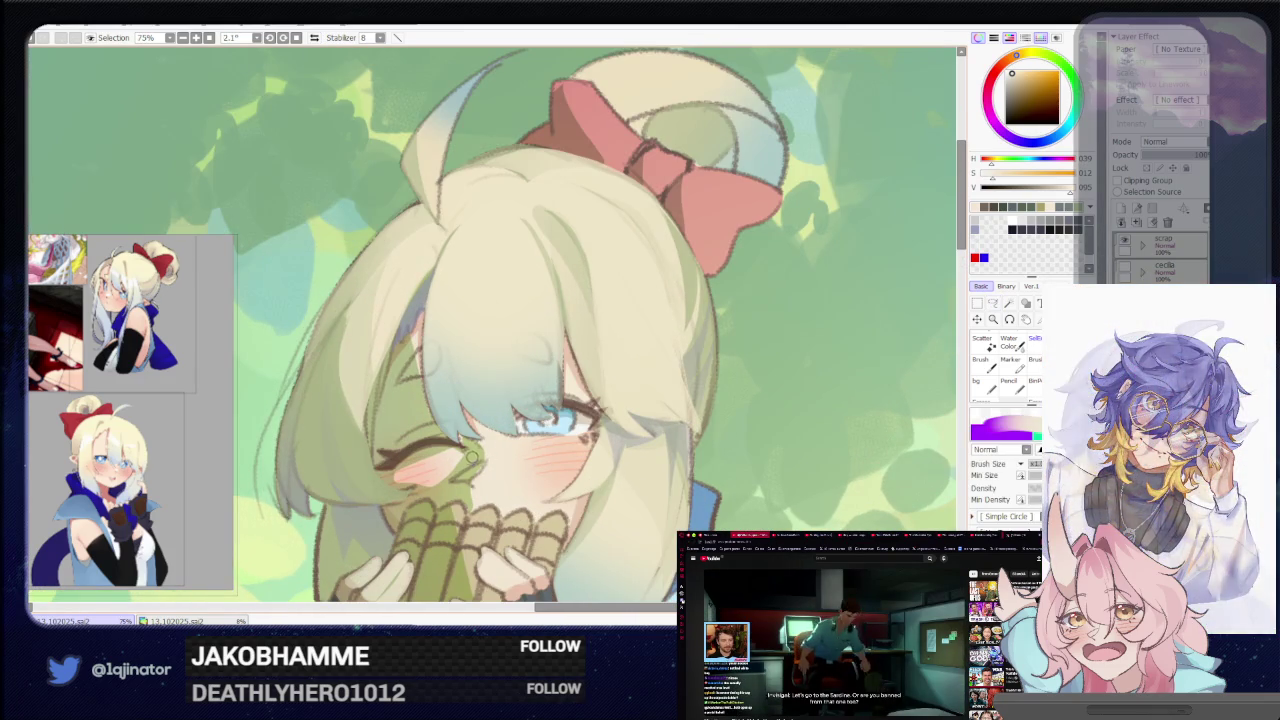
alt+click(748, 312)
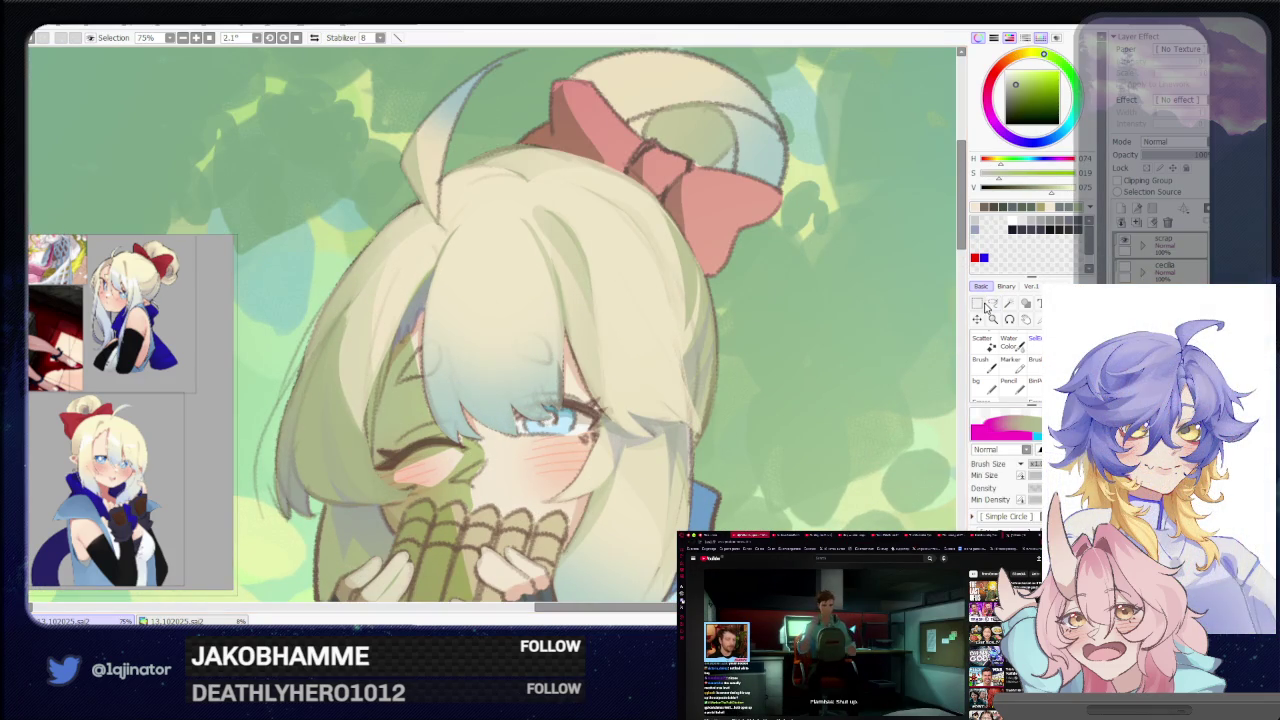
click(992, 304)
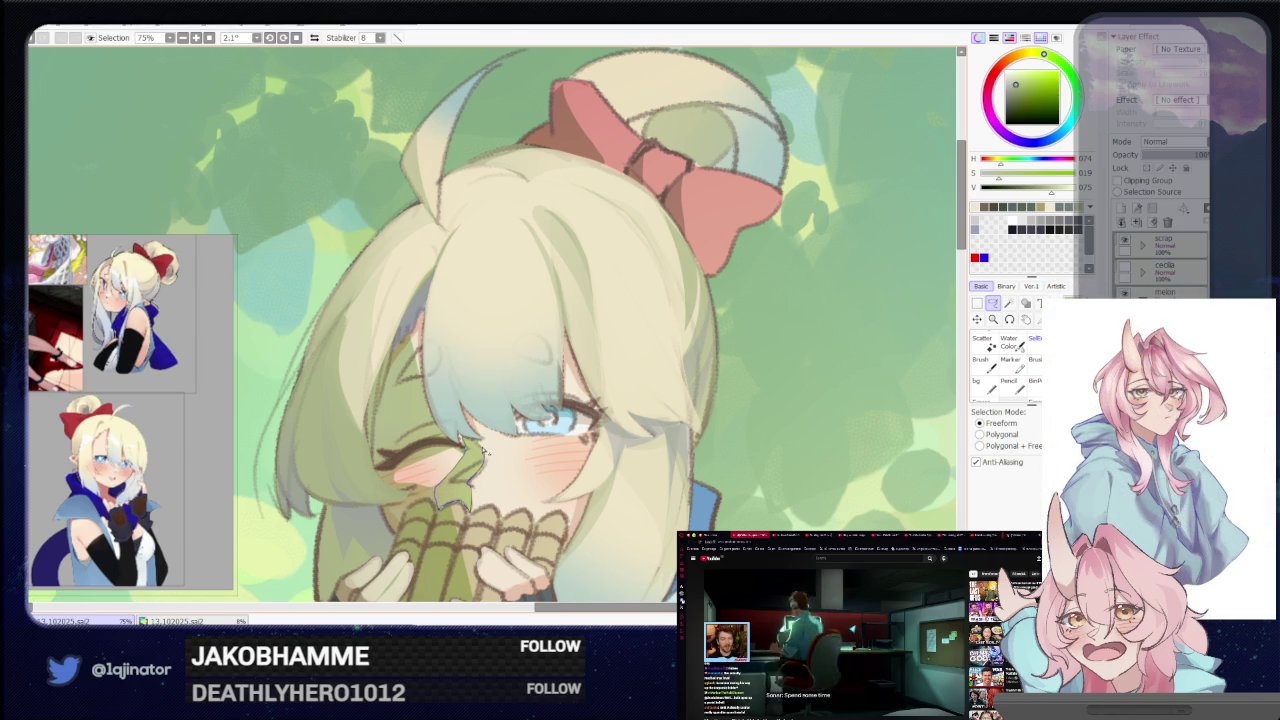
key(b)
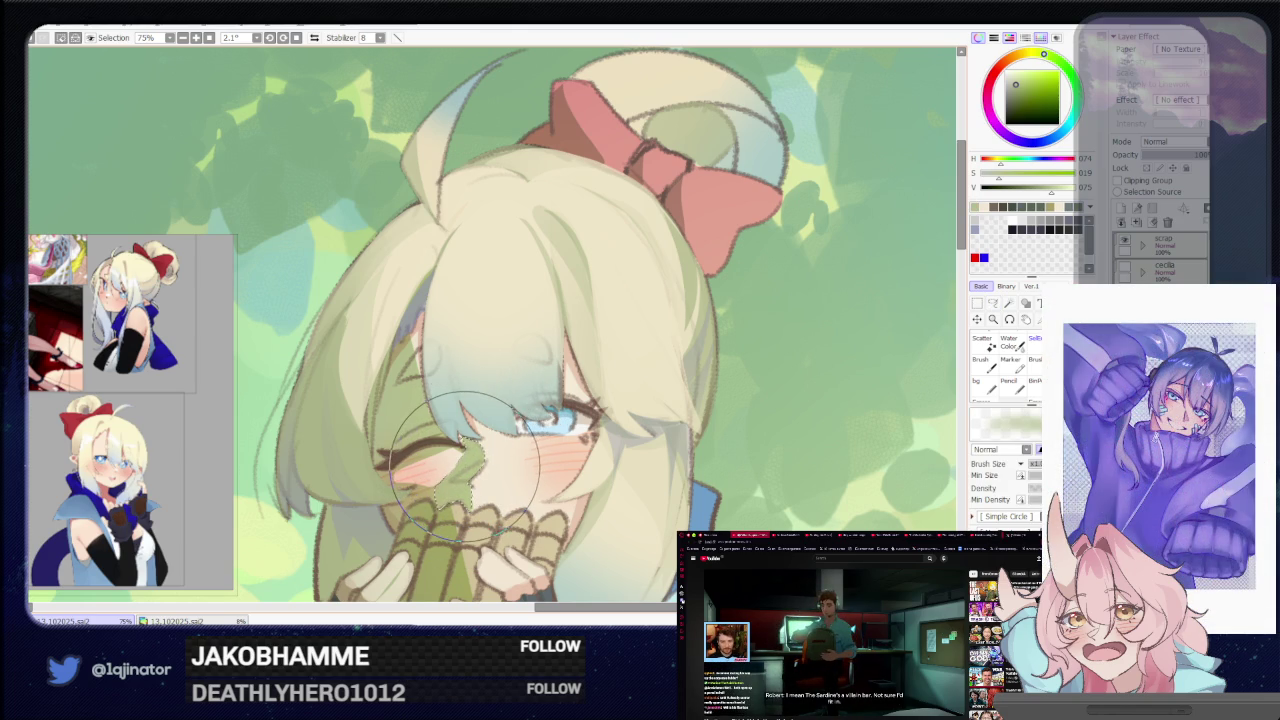
scroll(463, 462, down, 2)
scroll(600, 420, down, 2)
scroll(906, 381, down, 1)
key(l)
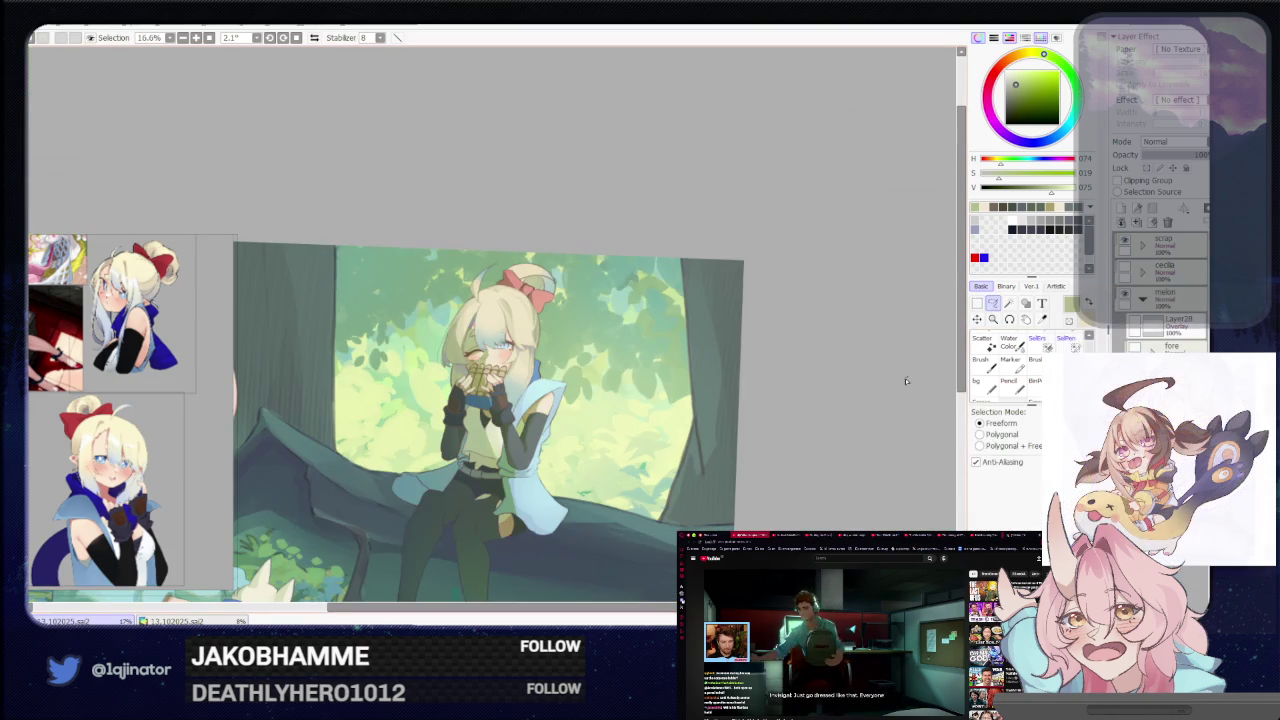
scroll(500, 480, up, 3)
scroll(500, 505, up, 3)
Keep touching up the cheek and nose shading, alternating lasso selections and brush strokes
key(b)
key(l)
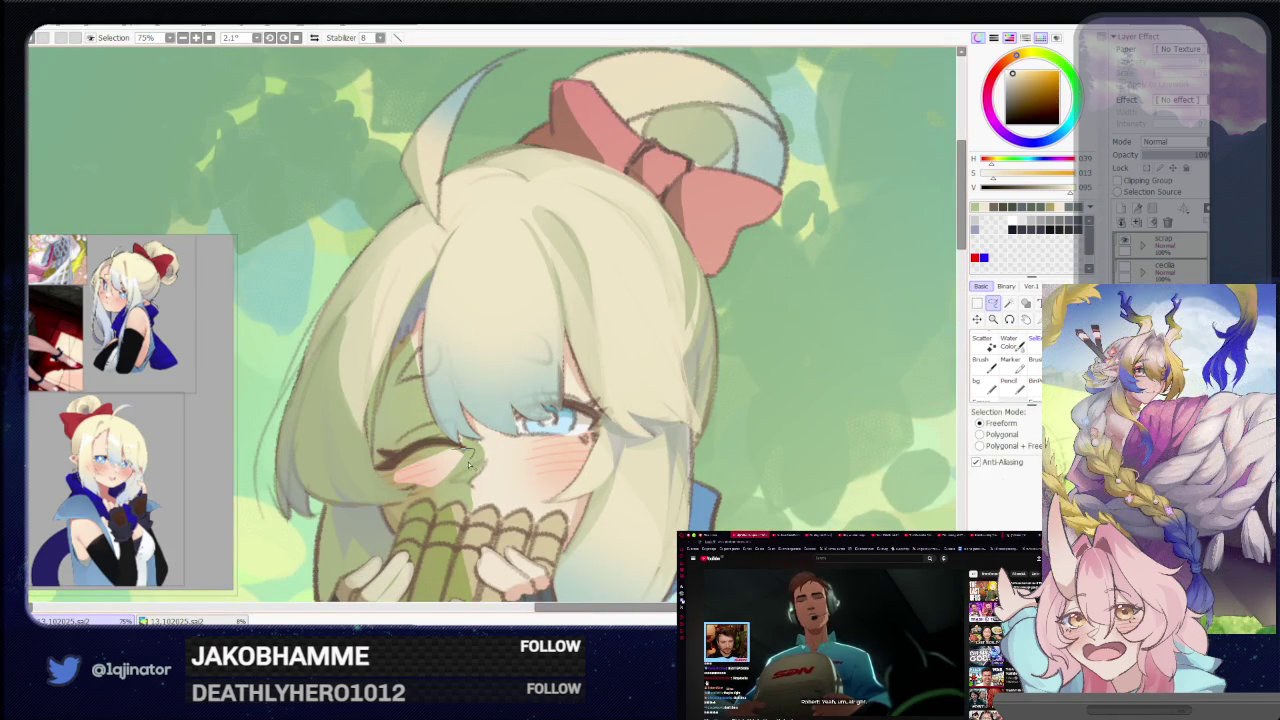
key(b)
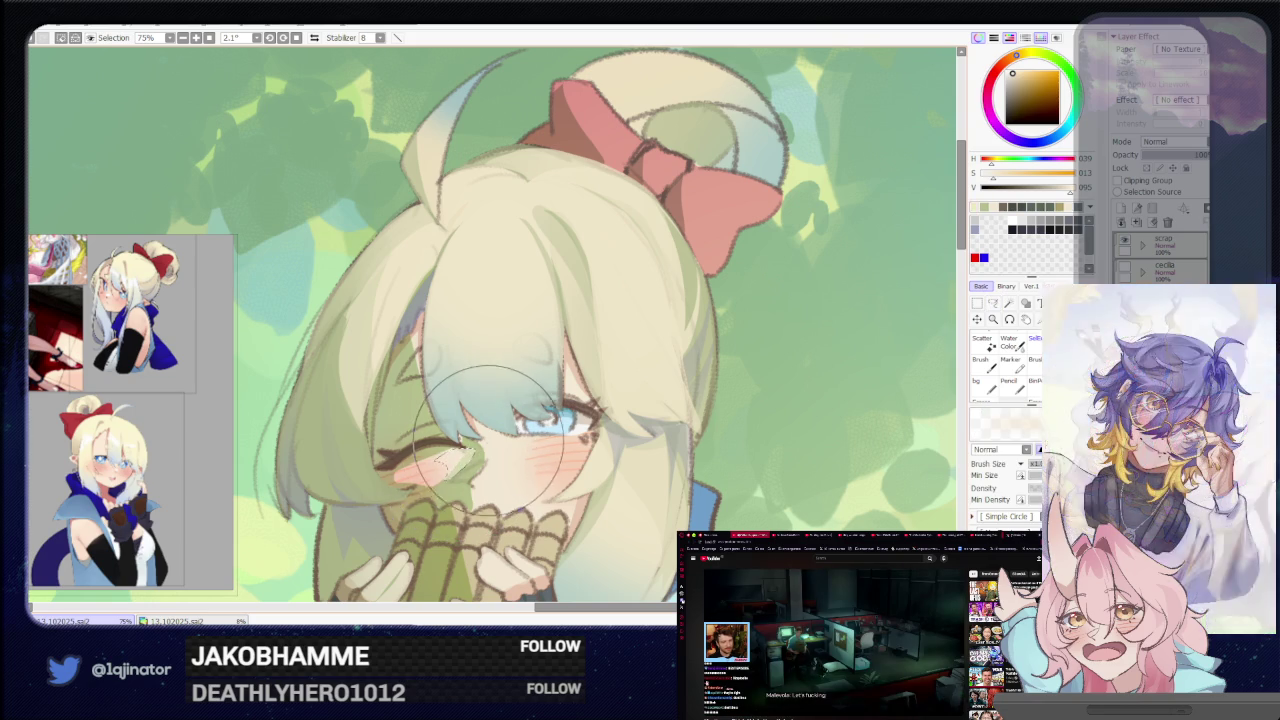
scroll(925, 322, down, 2)
scroll(925, 322, down, 2)
click(993, 305)
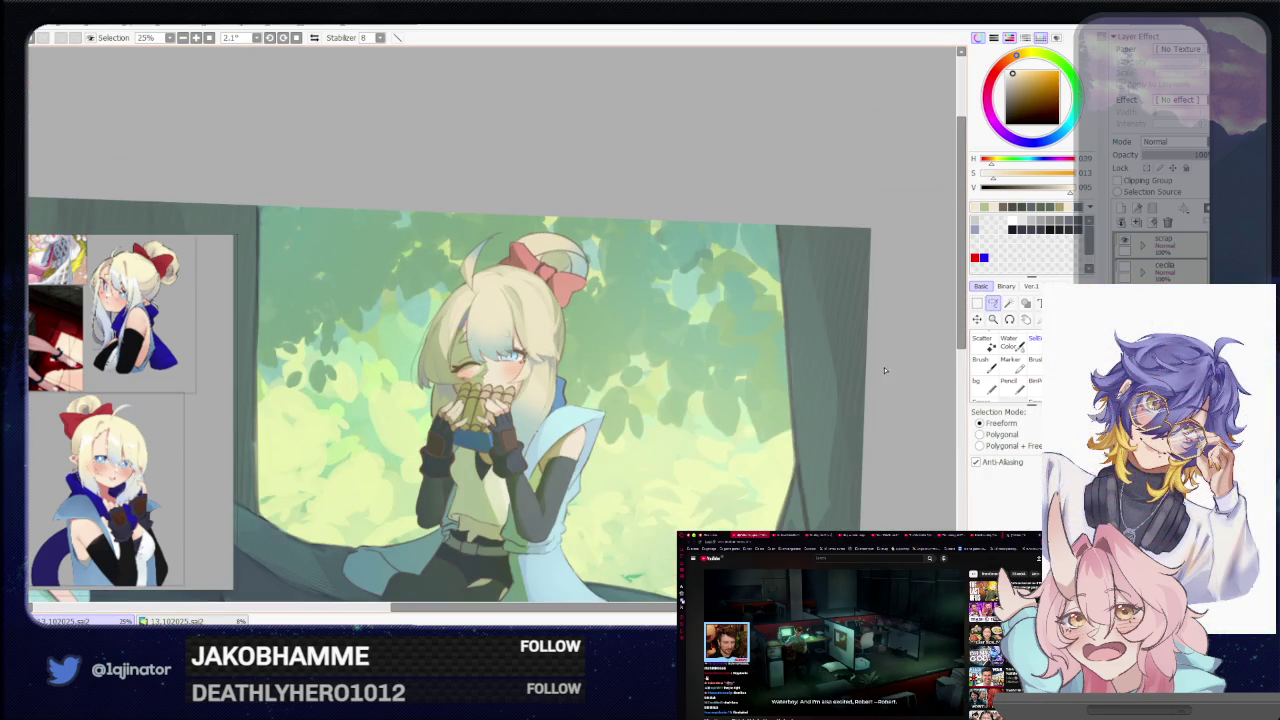
scroll(520, 400, up, 2)
scroll(492, 463, up, 2)
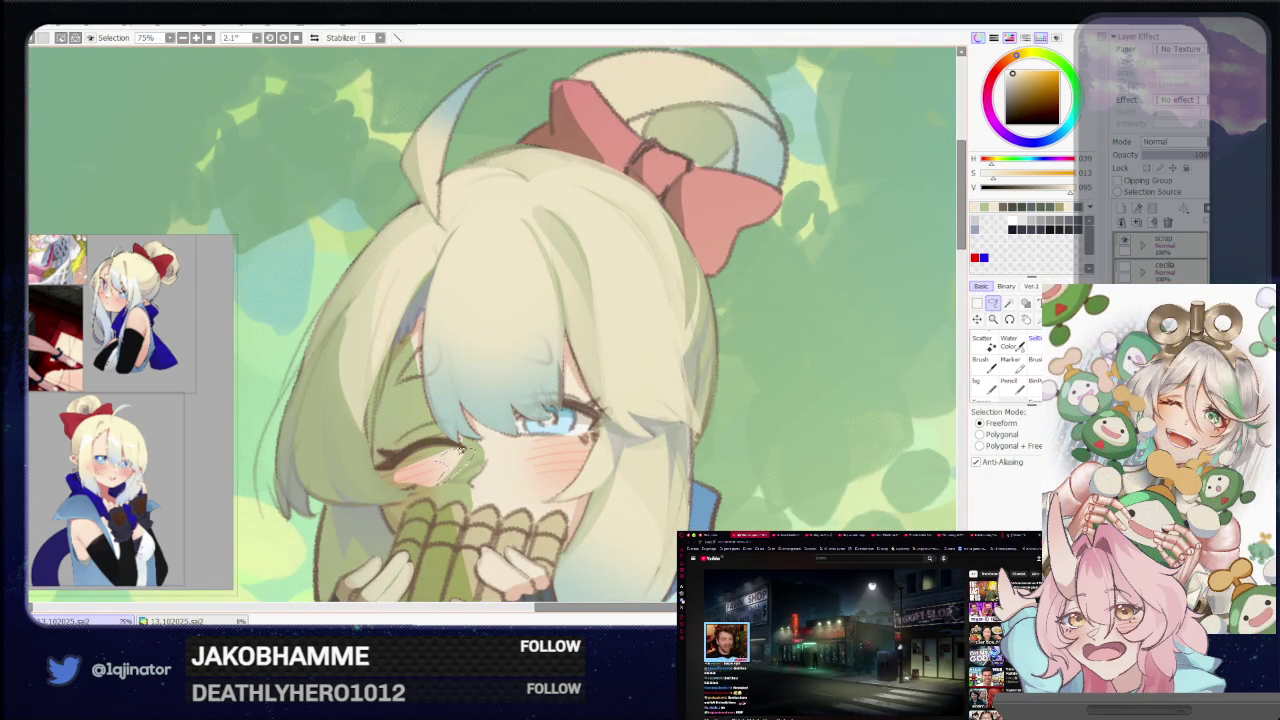
key(b)
scroll(820, 340, down, 5)
key(l)
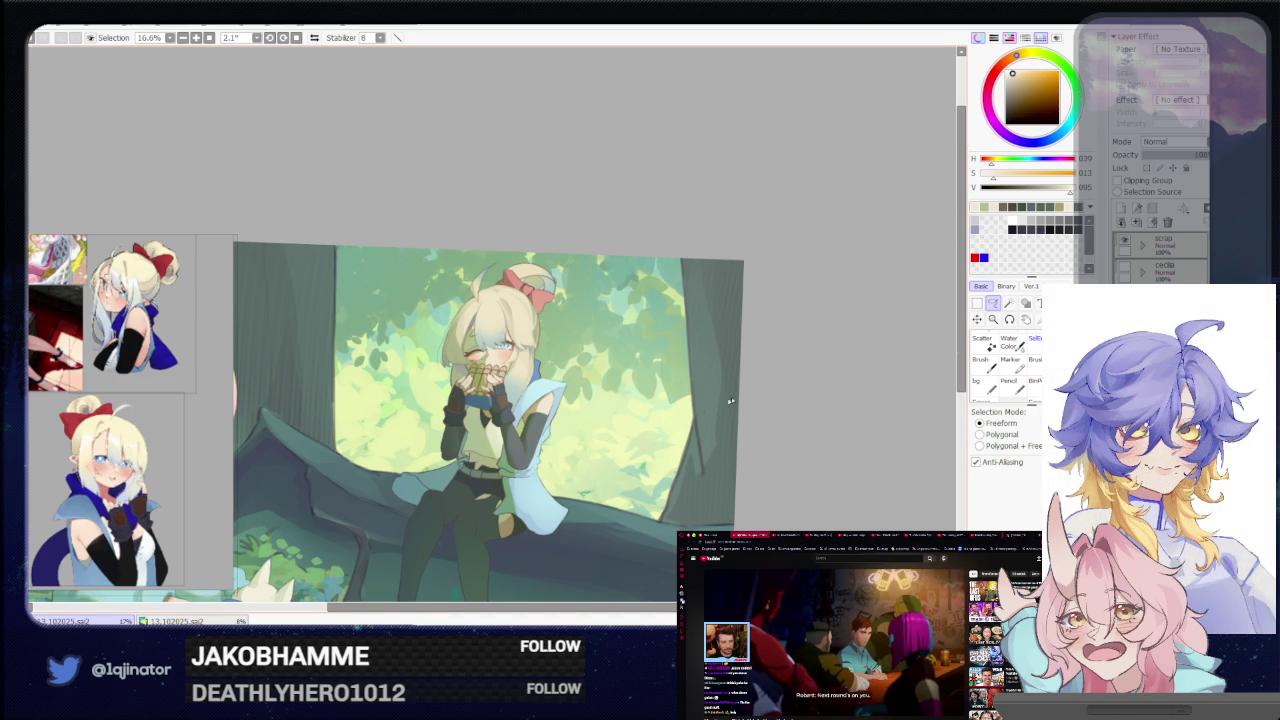
scroll(510, 487, up, 2)
scroll(510, 487, up, 2)
scroll(510, 487, up, 1)
scroll(510, 487, up, 1)
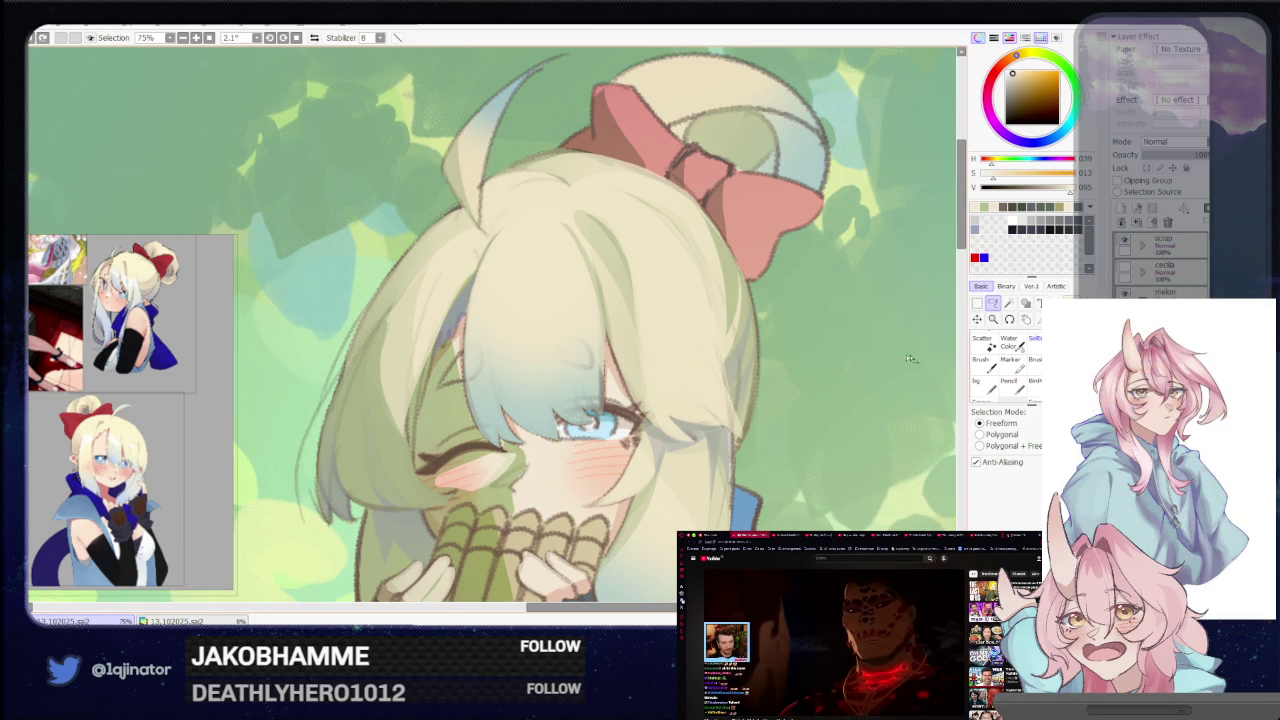
scroll(890, 357, down, 5)
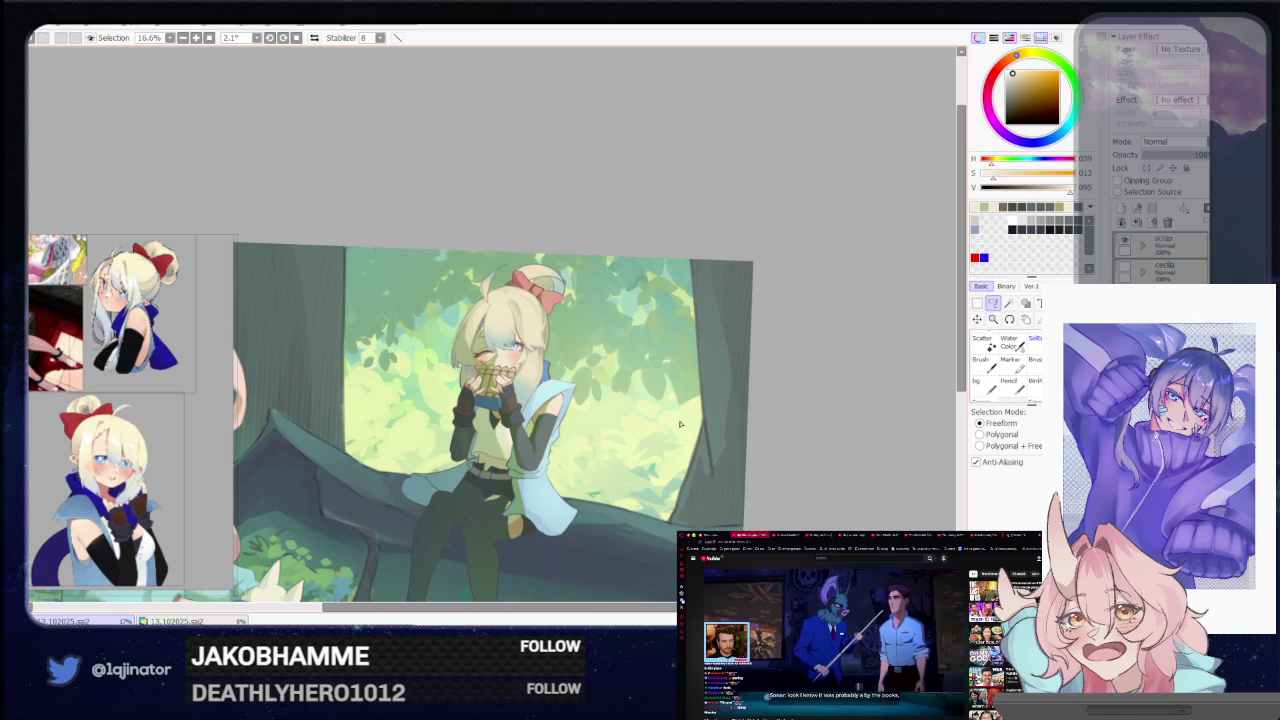
scroll(572, 408, up, 2)
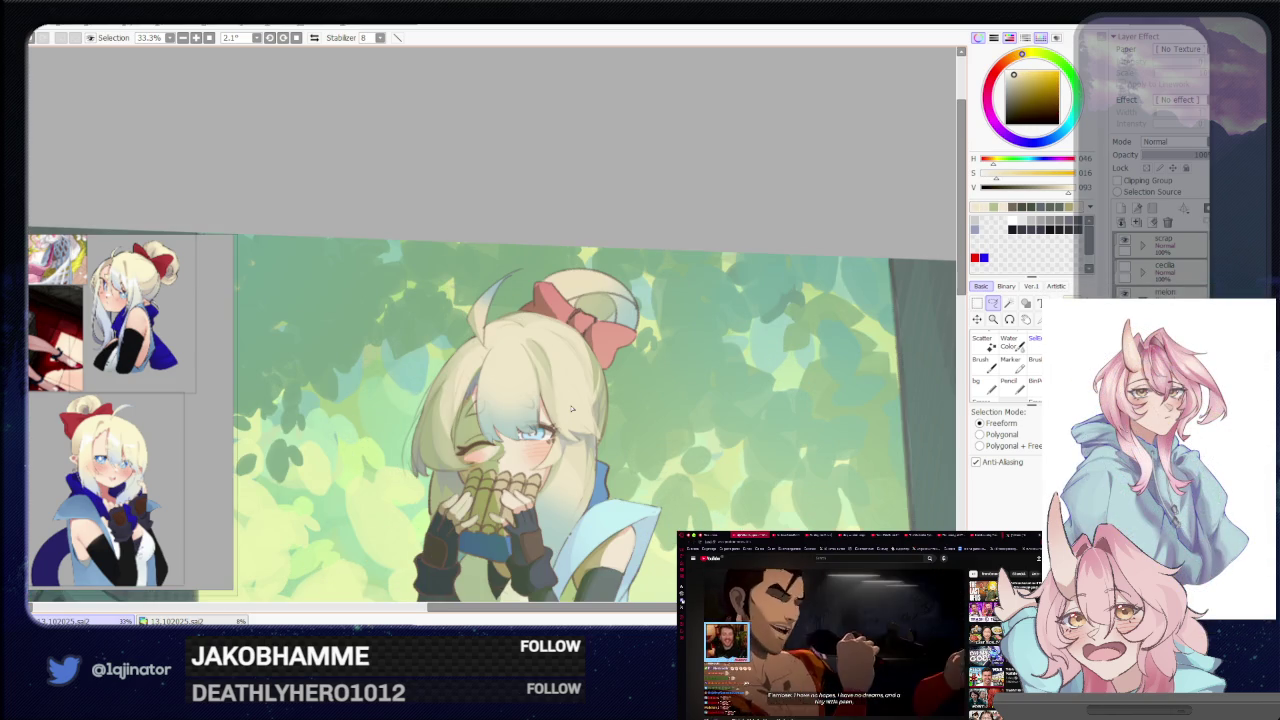
Pan up the figure and zoom to 75% centred on the red bow
drag(806, 409, 776, 319)
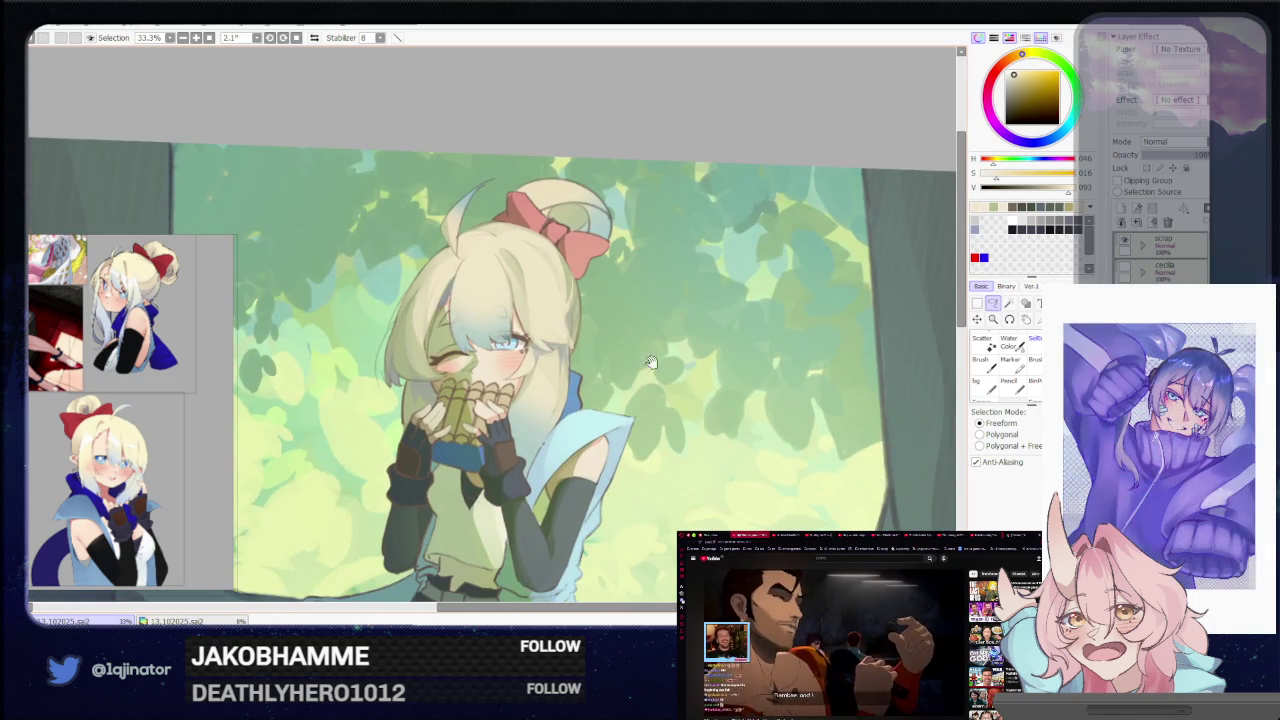
drag(617, 435, 609, 472)
mouse_move(617, 420)
mouse_down()
mouse_move(617, 467)
mouse_move(577, 508)
mouse_up()
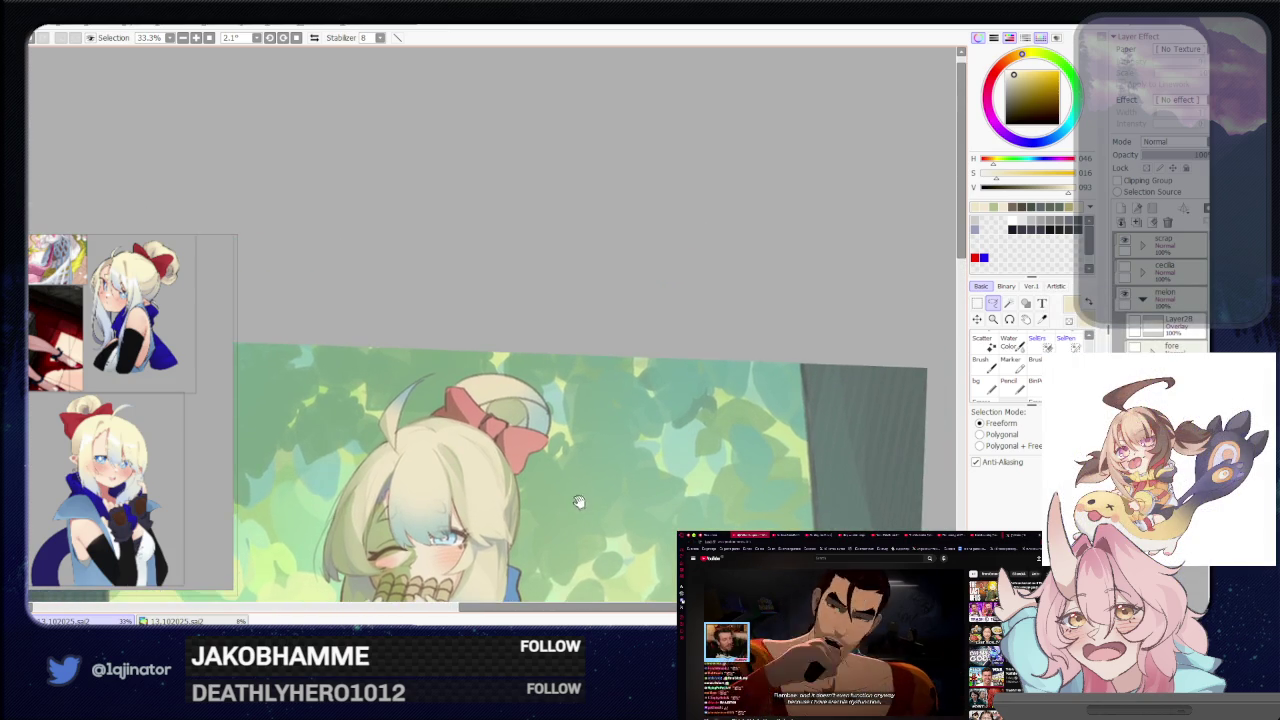
scroll(553, 497, up, 1)
scroll(590, 420, up, 2)
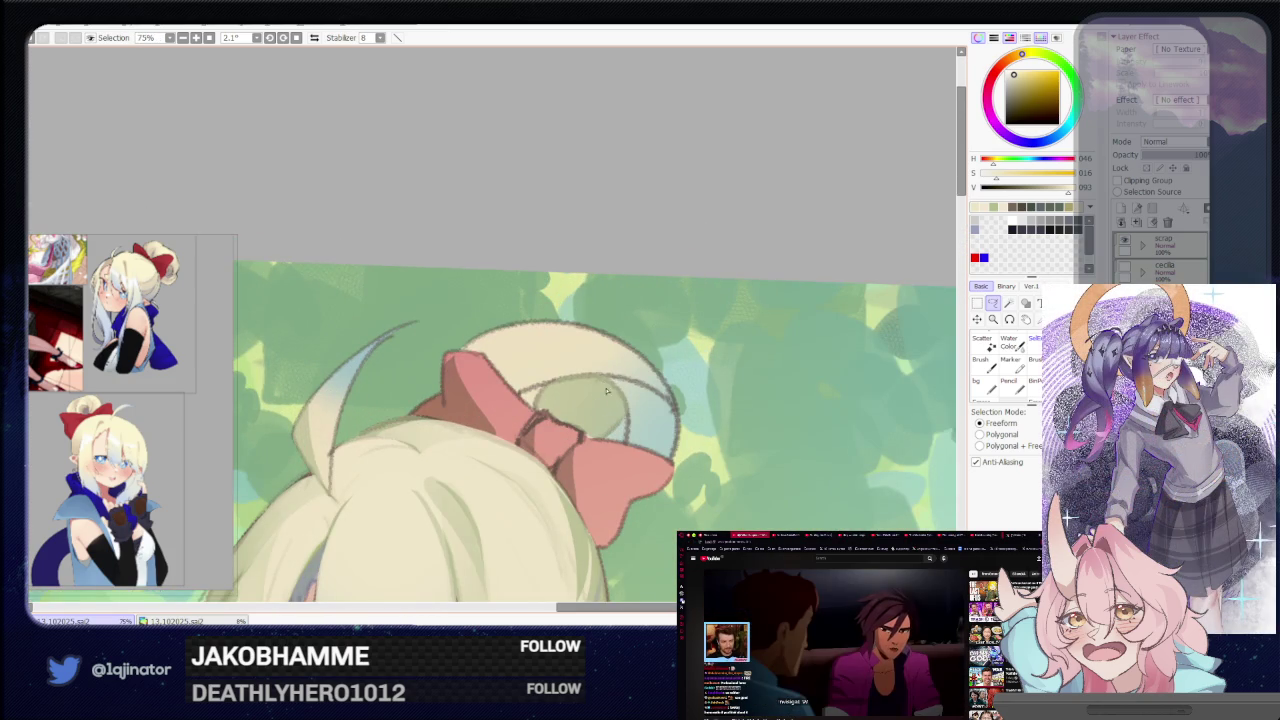
drag(563, 381, 583, 377)
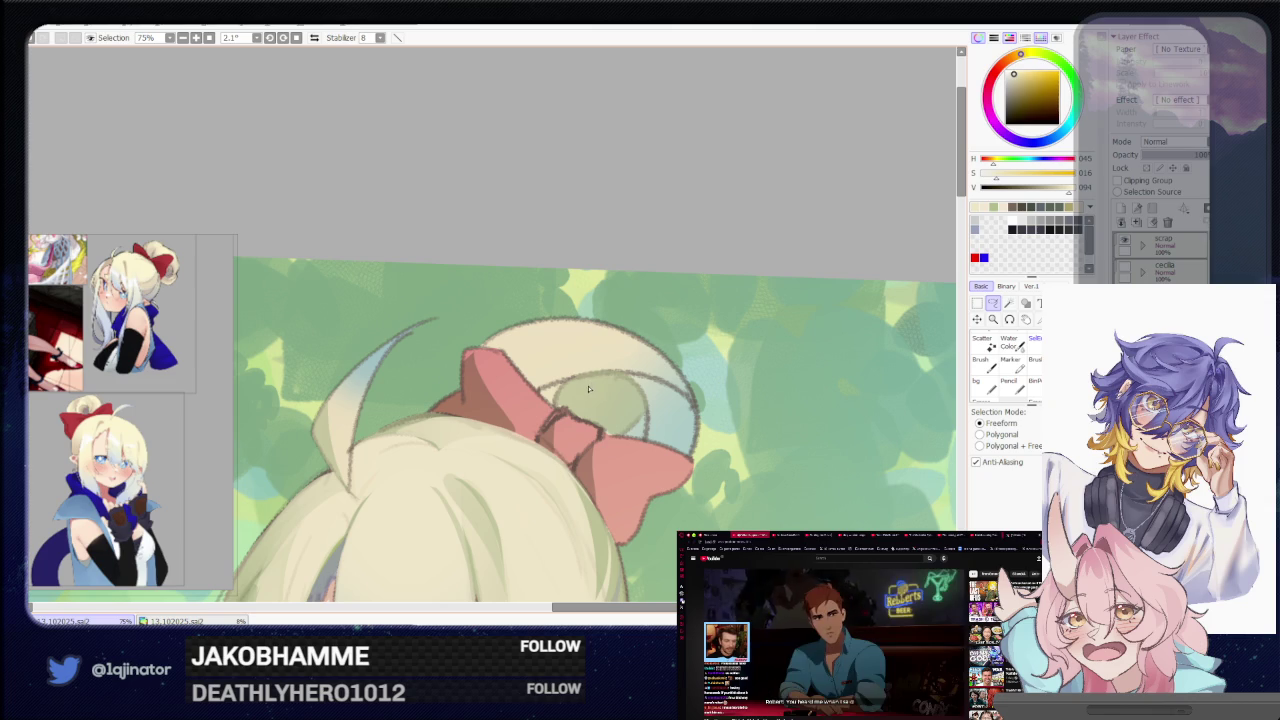
Pick a green from the colour wheel, tilt the view slightly, and bring the bun under the Lasso
key(b)
mouse_move(509, 546)
mouse_down()
mouse_move(470, 472)
mouse_move(550, 464)
mouse_up()
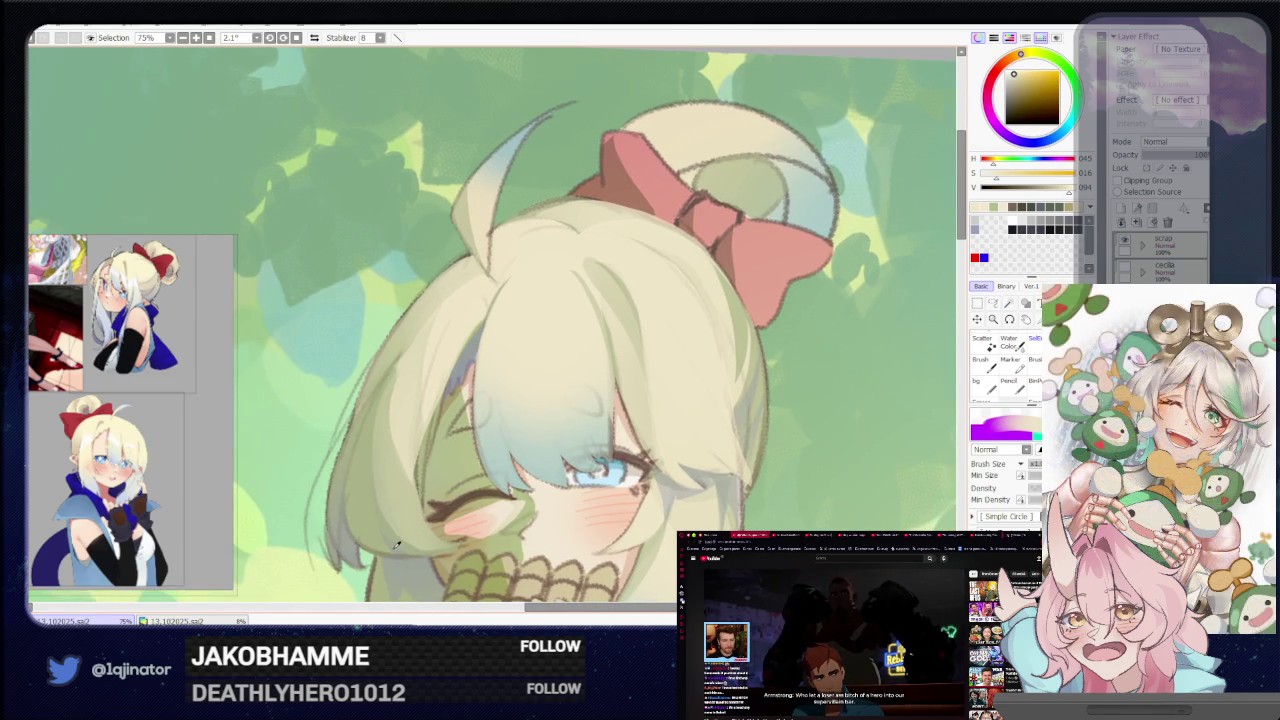
alt+click(397, 543)
key(End)
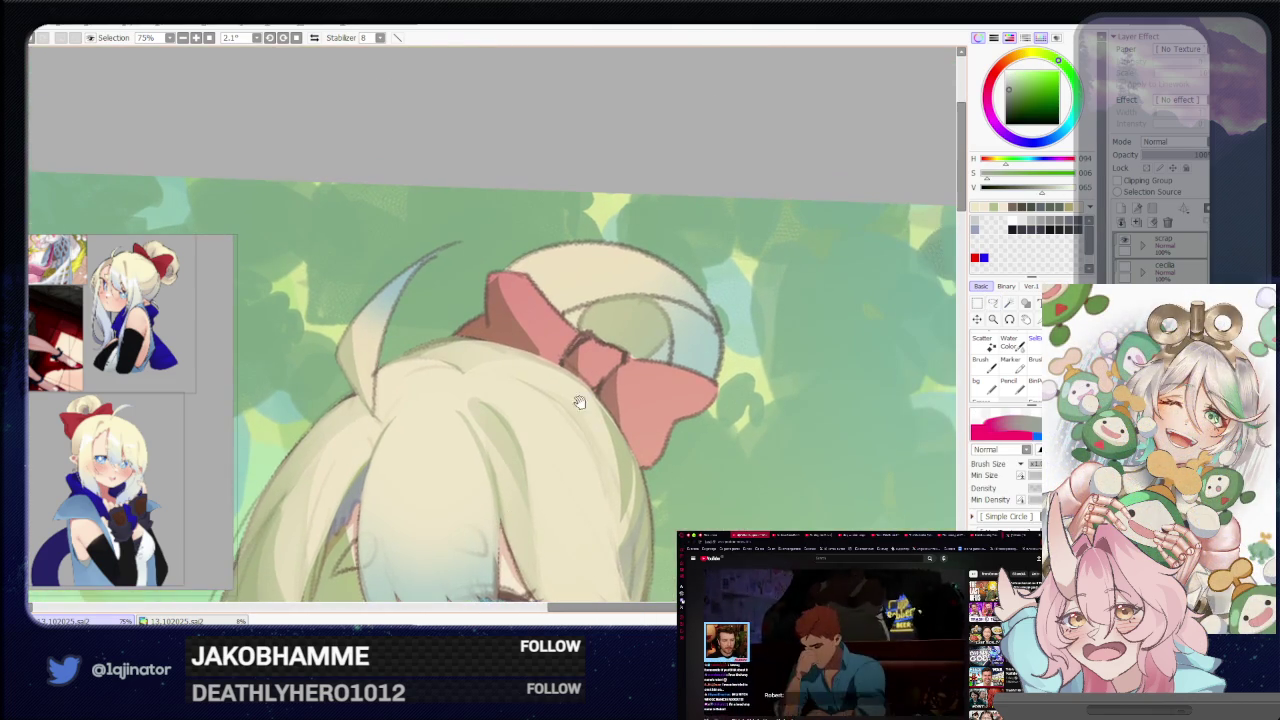
click(993, 302)
drag(693, 355, 663, 465)
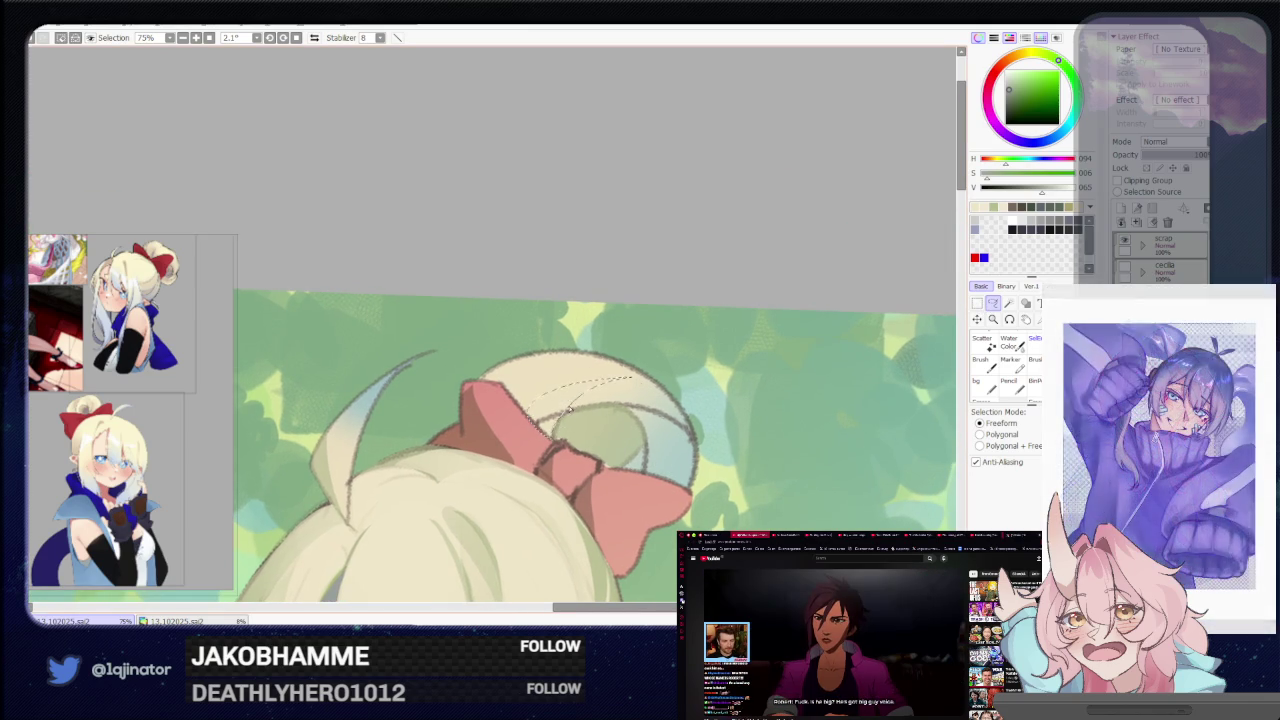
Close the outline into a selection of the hair bun and recentre the view on the bow
key(n)
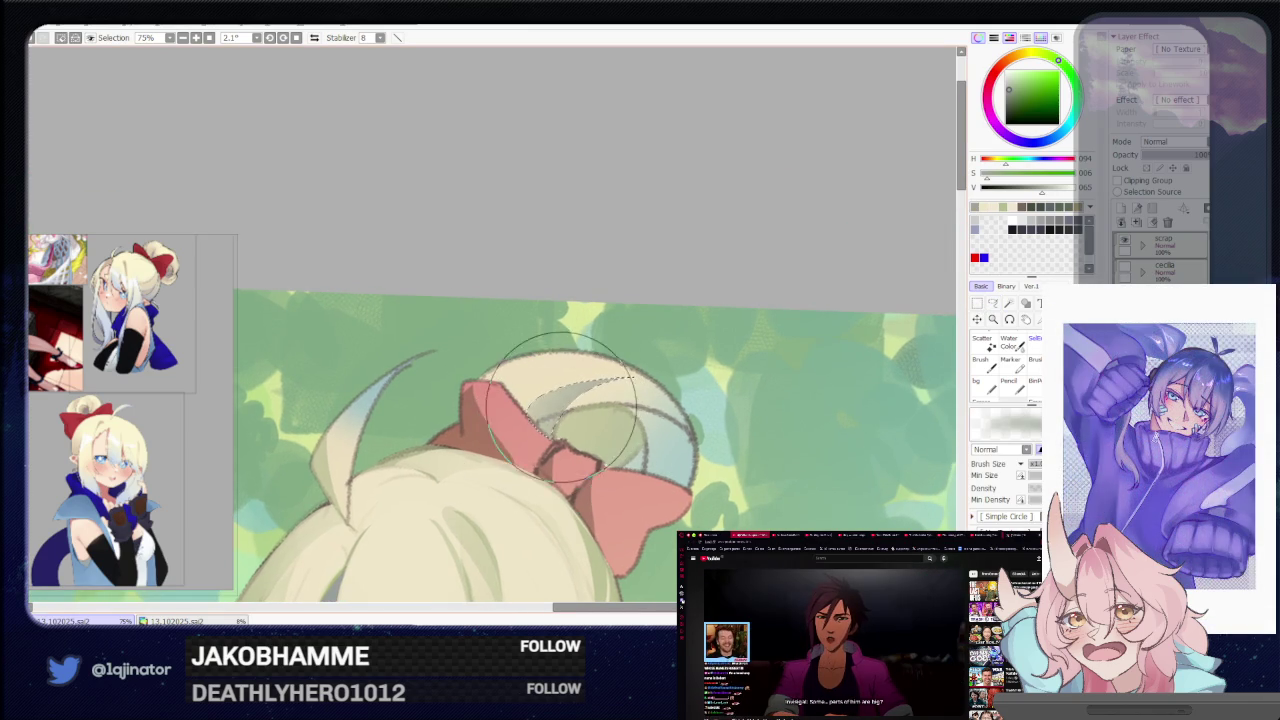
click(993, 303)
drag(635, 445, 505, 478)
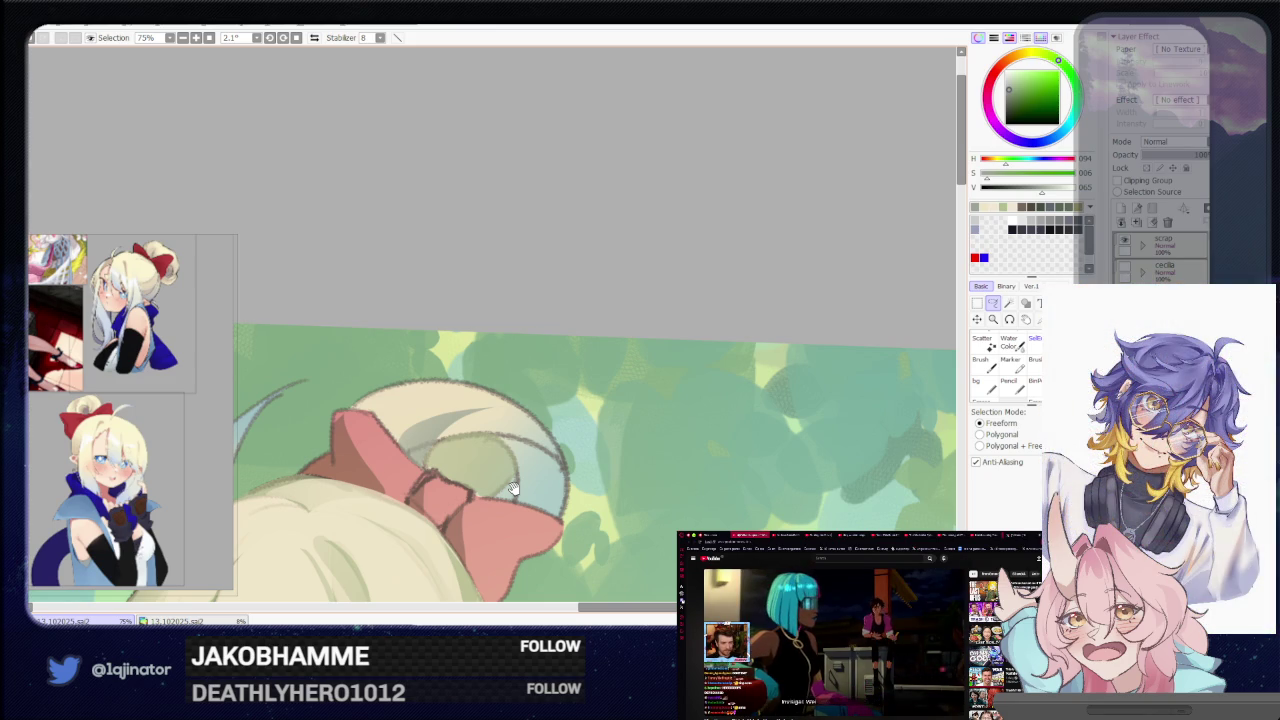
drag(511, 488, 493, 467)
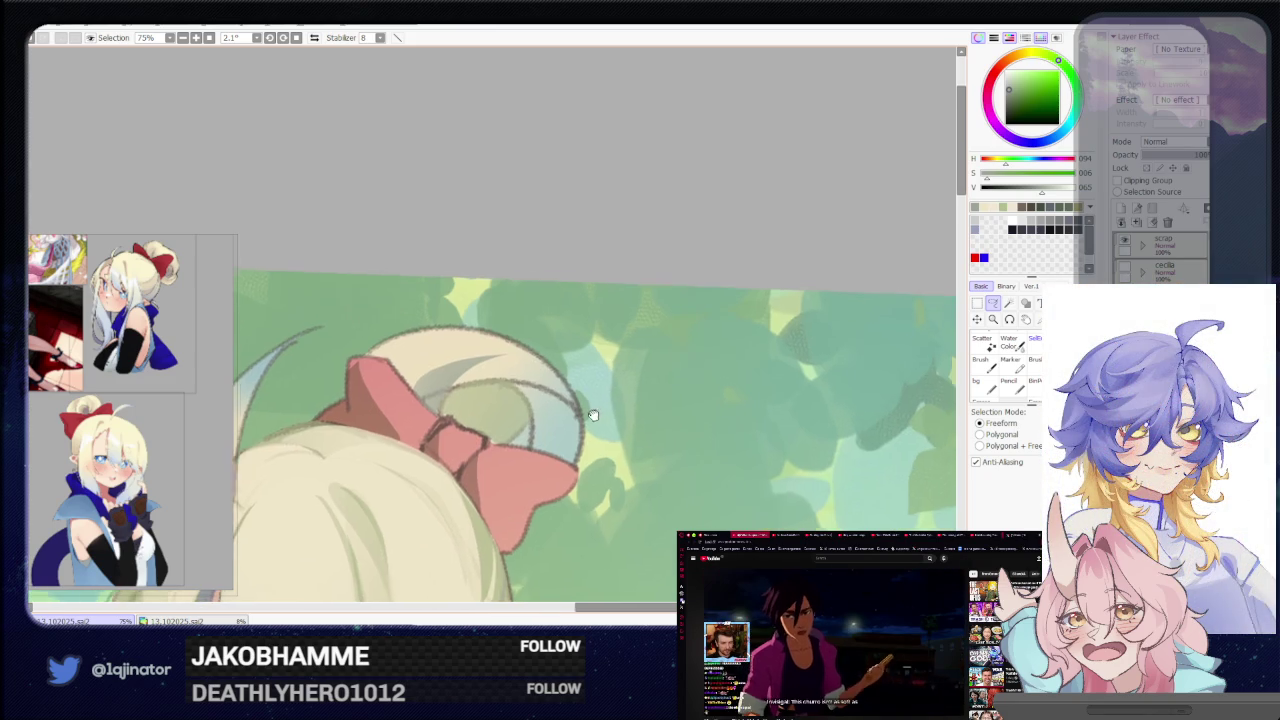
Eyedrop the cream hair colour and rotate the canvas to work along the bun
alt+click(500, 389)
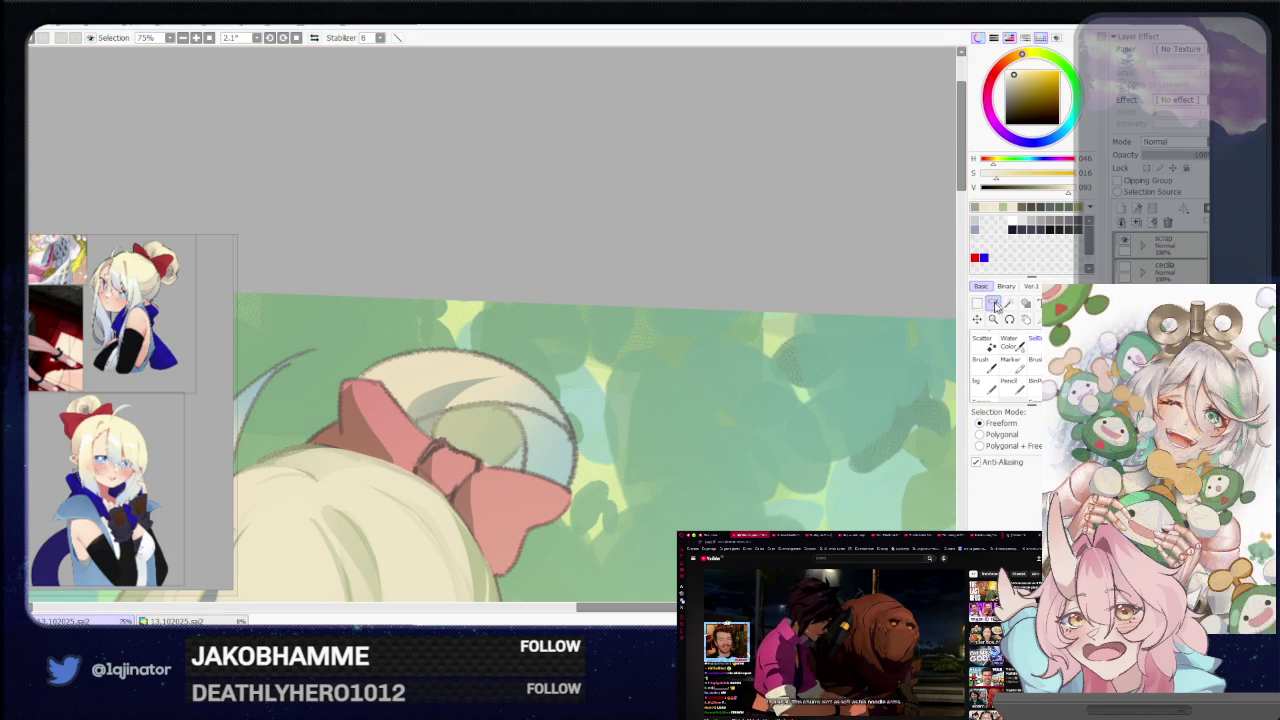
drag(500, 389, 547, 418)
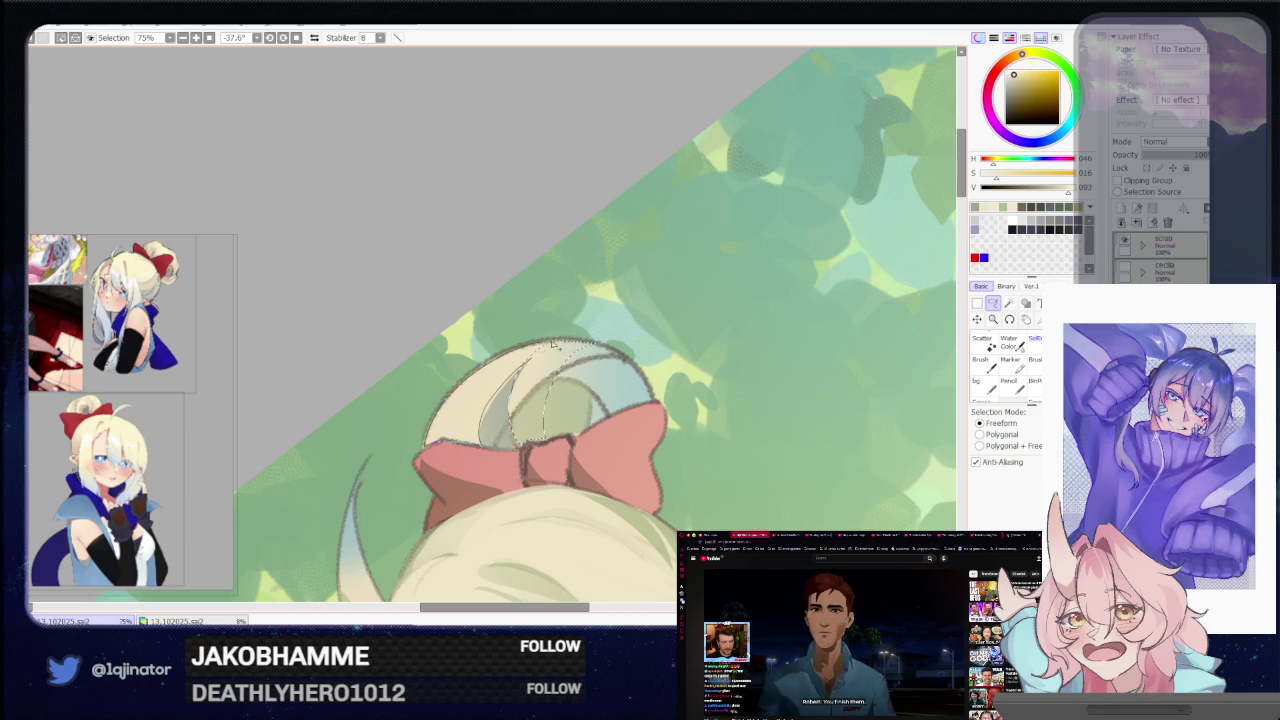
key(b)
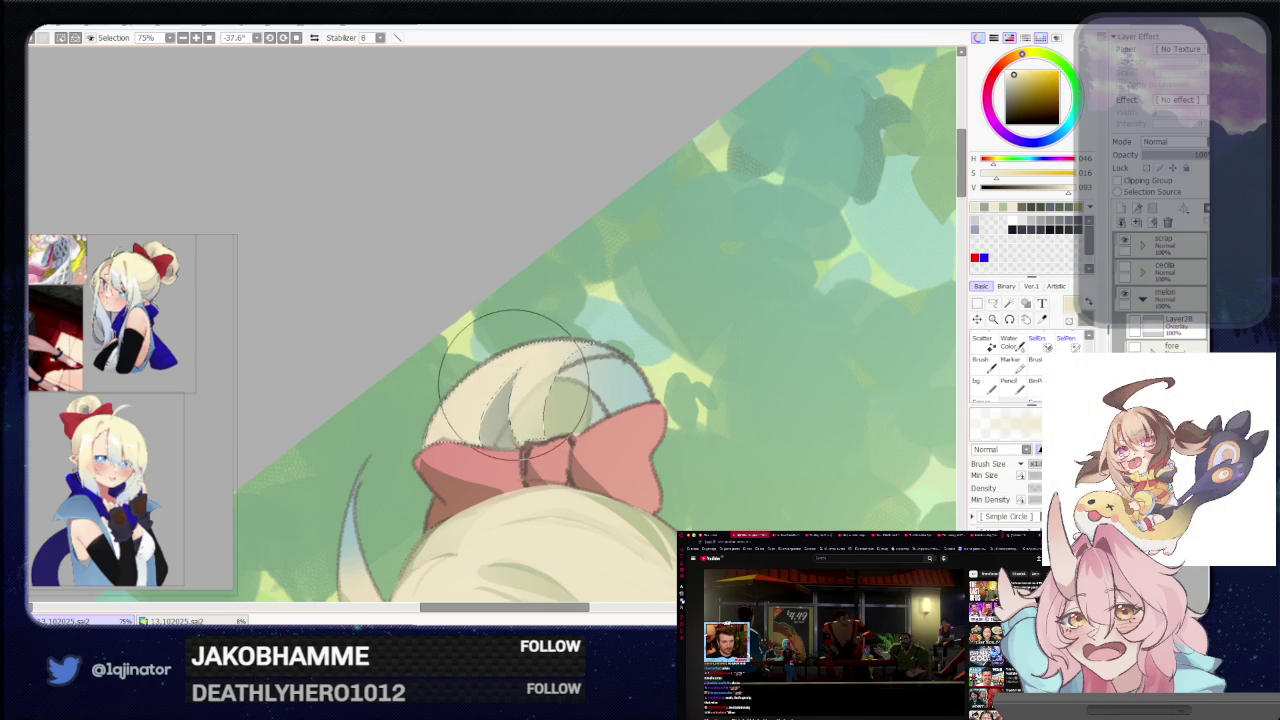
mouse_move(512, 380)
mouse_down()
mouse_move(515, 468)
mouse_move(512, 400)
mouse_up()
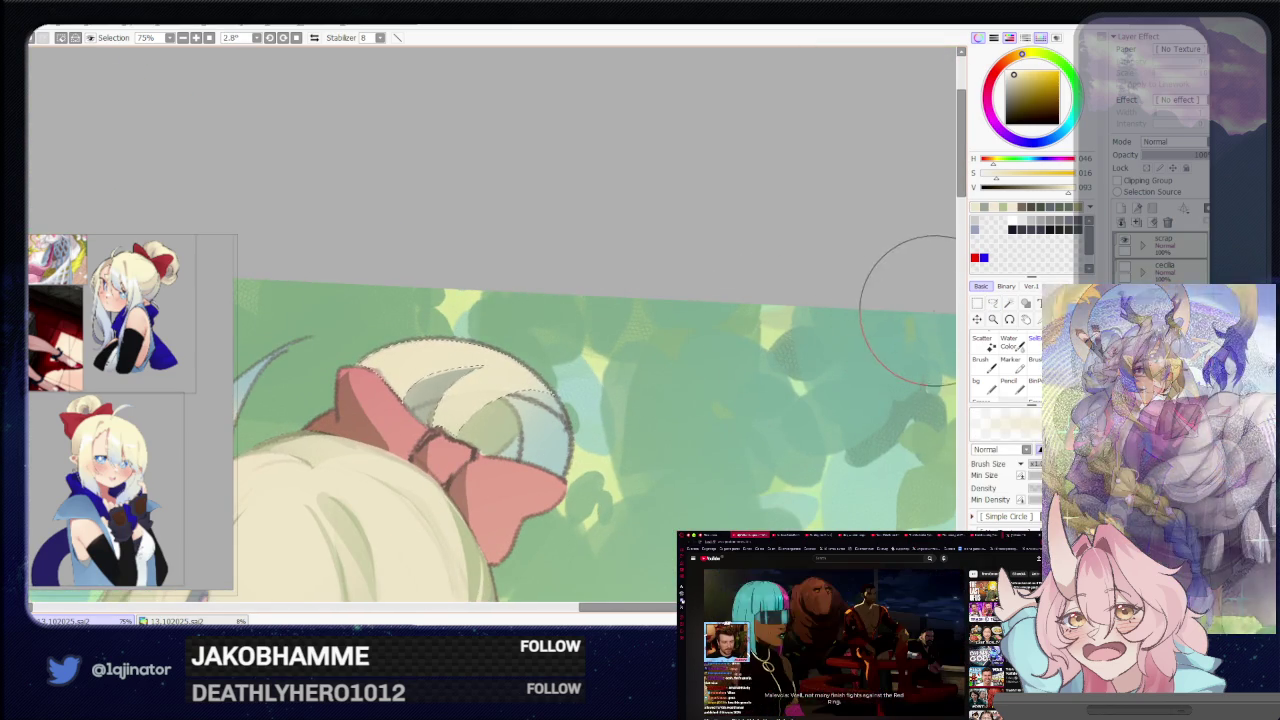
key(l)
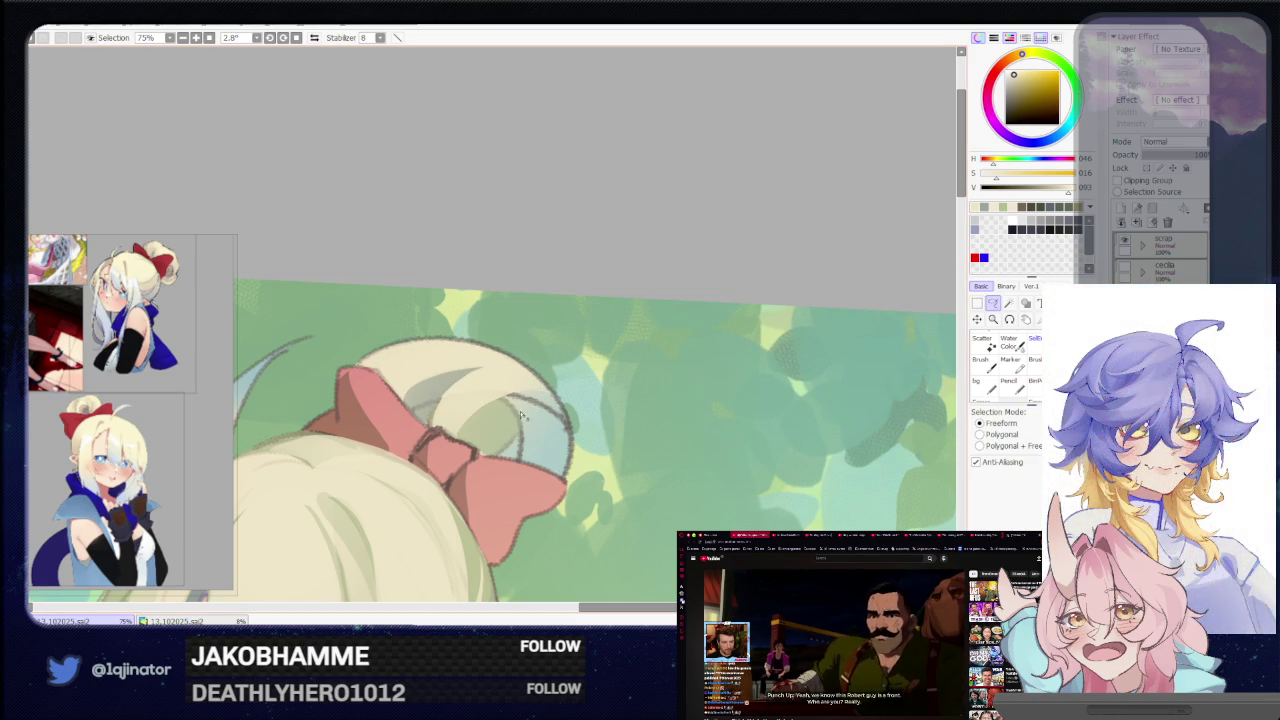
scroll(517, 416, down, 3)
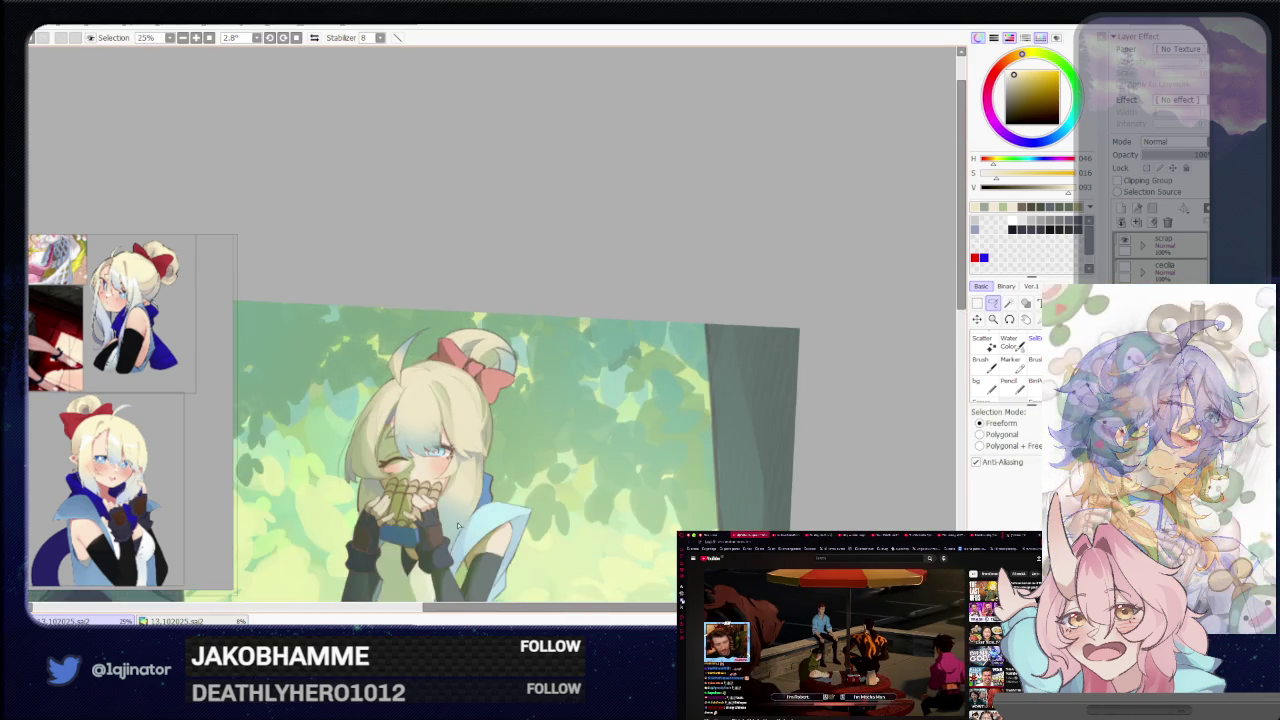
key(b)
key(l)
scroll(397, 489, up, 3)
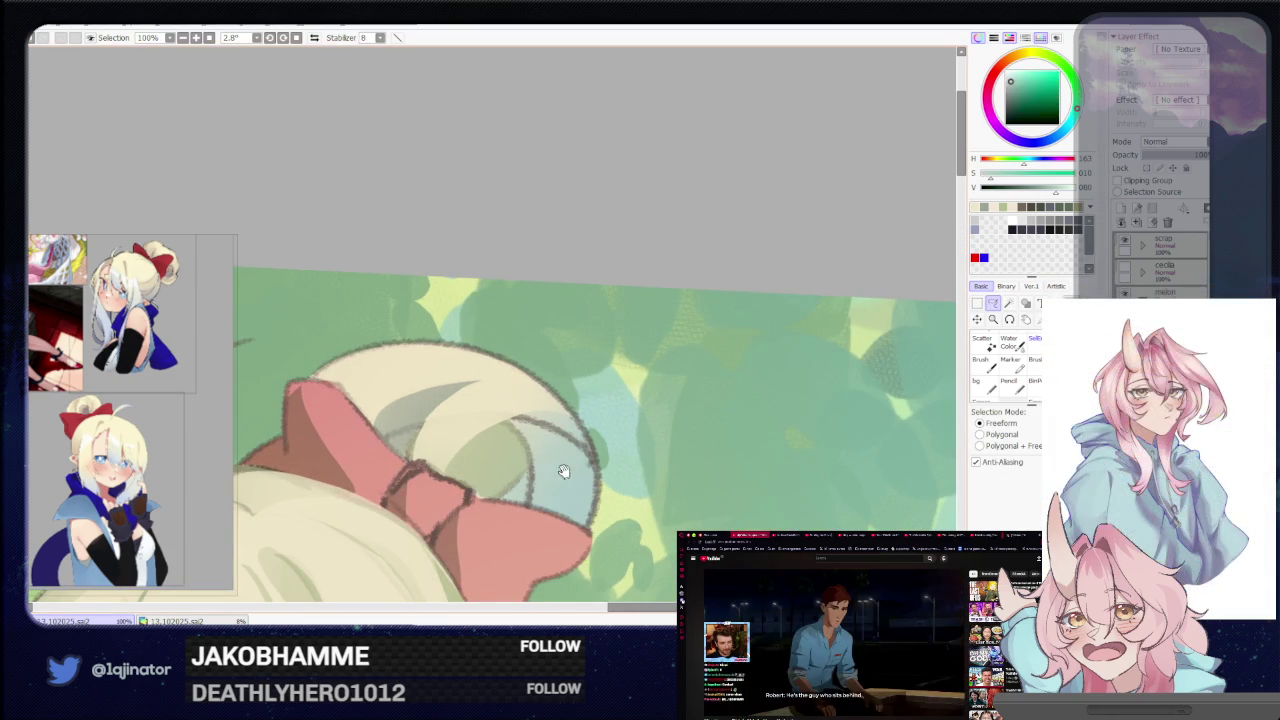
Tilt the canvas to follow the bun's curve and start lassoing its top edge
drag(535, 490, 540, 372)
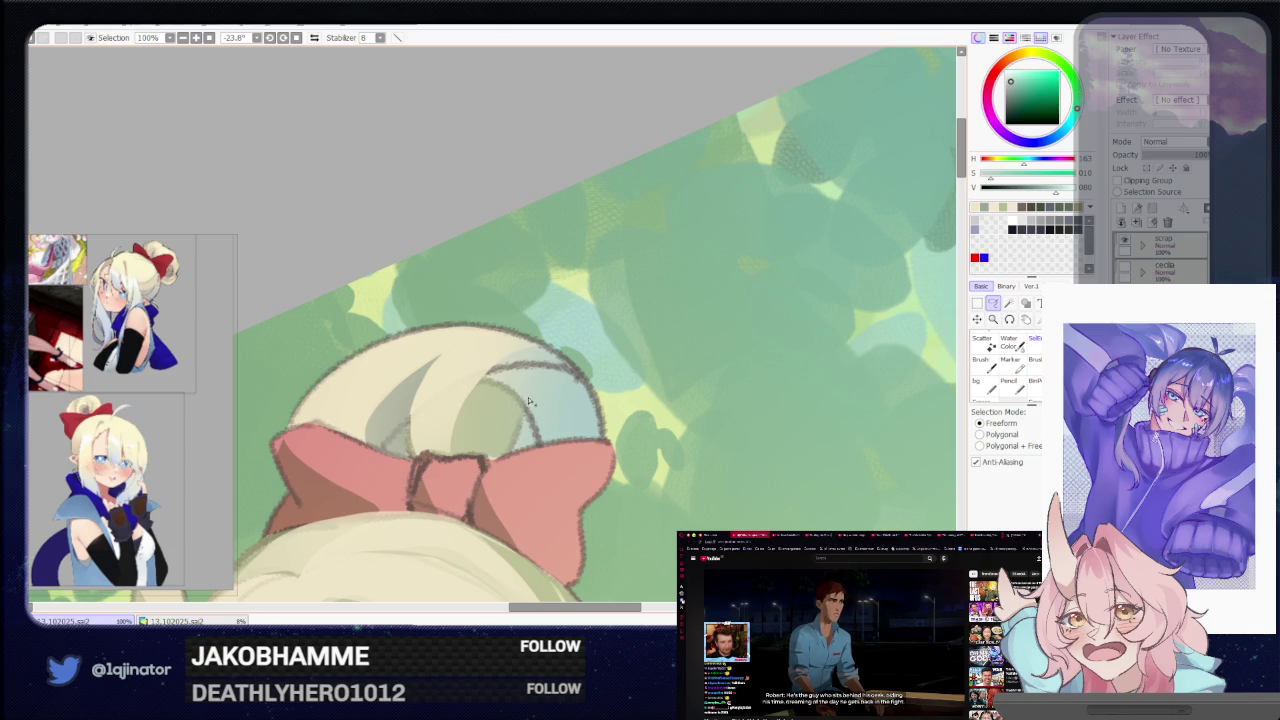
mouse_move(515, 385)
mouse_down()
mouse_move(521, 428)
mouse_move(540, 371)
mouse_up()
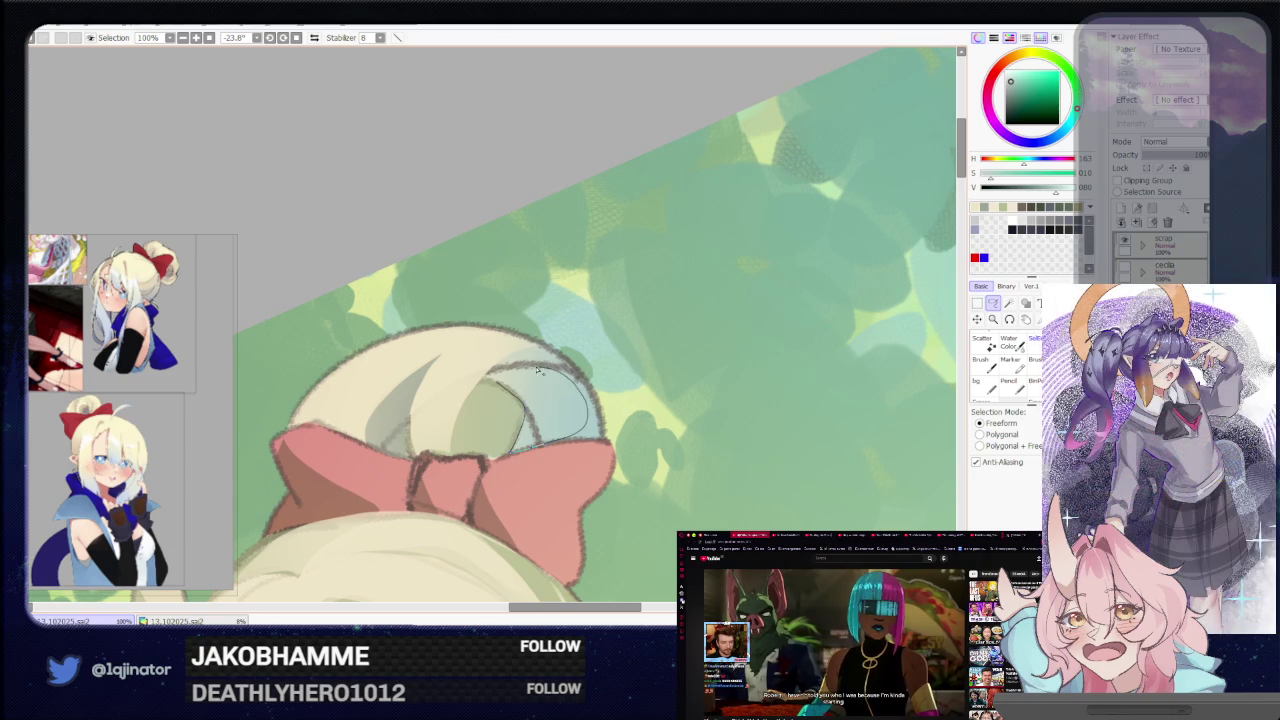
key(c)
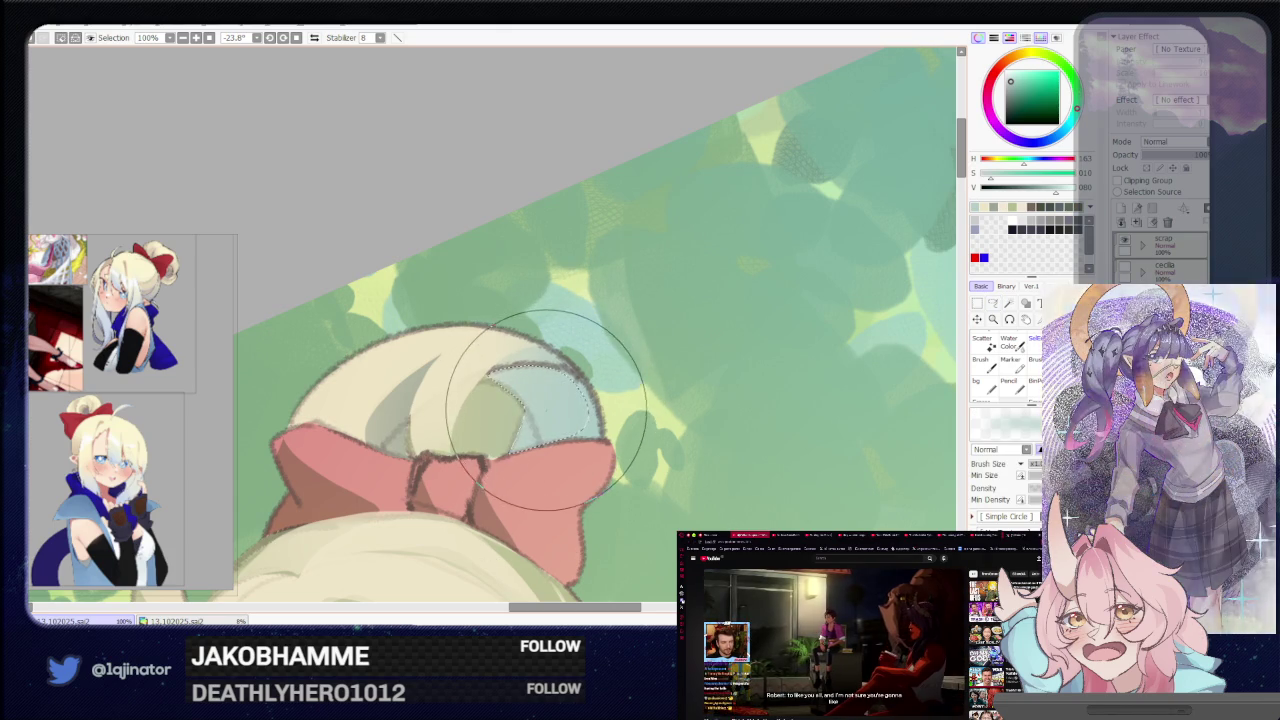
scroll(600, 371, down, 1)
scroll(600, 371, down, 2)
key(l)
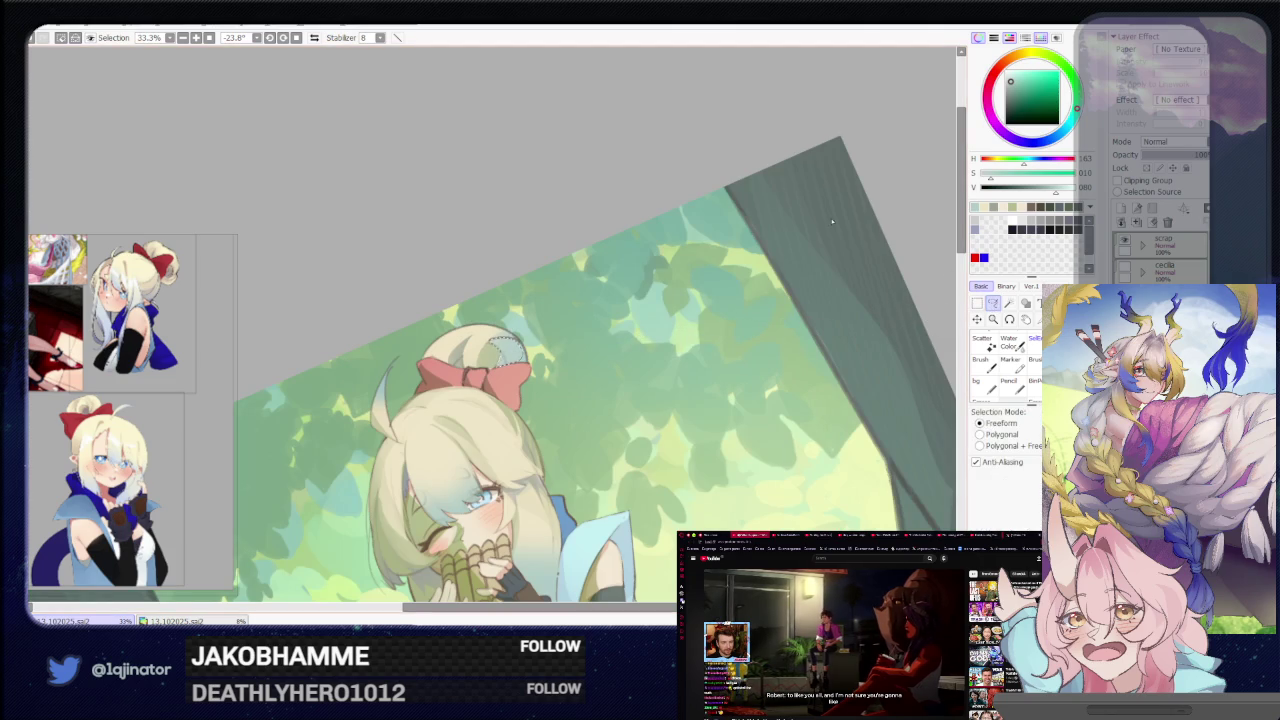
scroll(579, 213, up, 3)
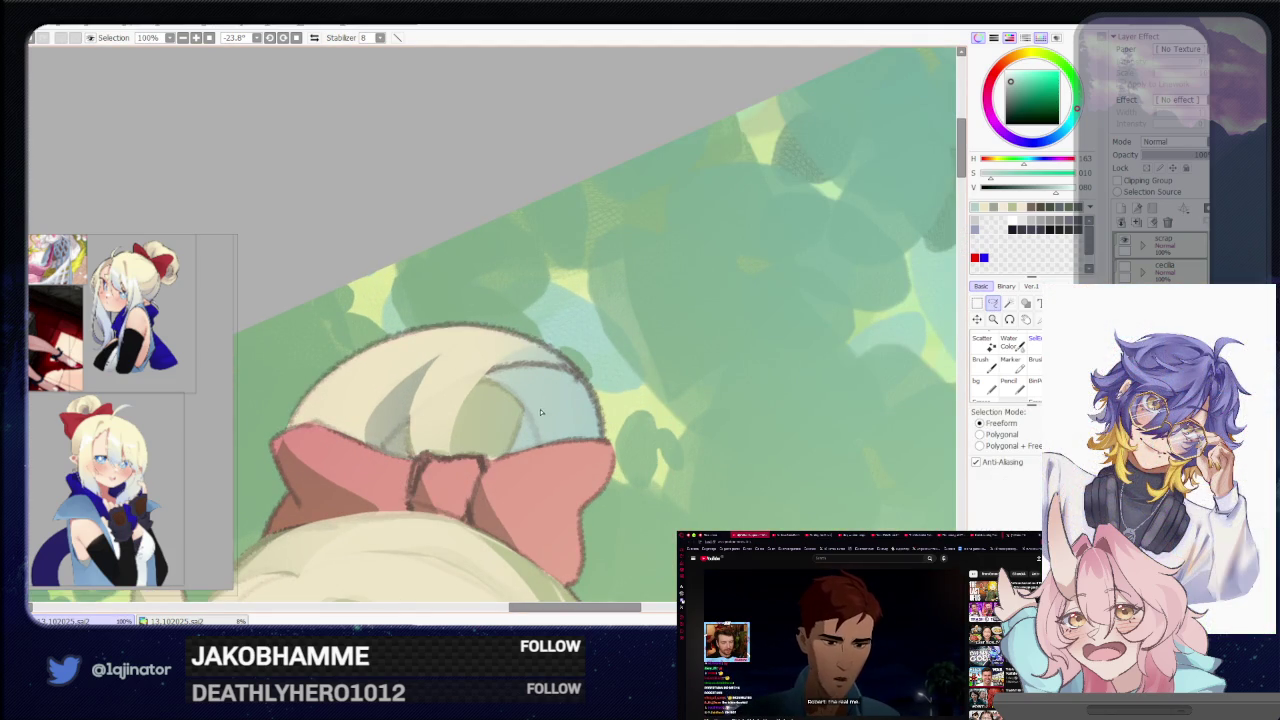
Finish lassoing the bun's lower curve and hair top, then level the view to the whole character
drag(537, 413, 565, 360)
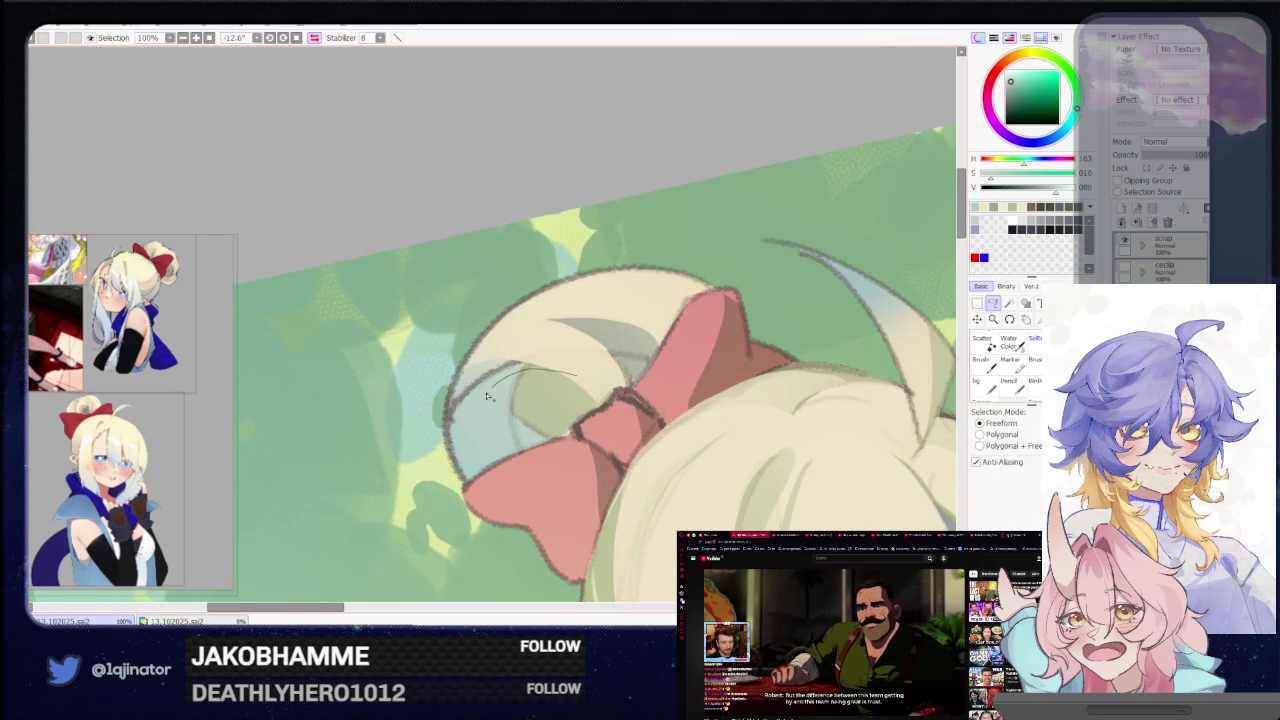
drag(493, 392, 453, 468)
mouse_move(453, 387)
mouse_down()
mouse_move(596, 272)
mouse_move(700, 250)
mouse_up()
key(b)
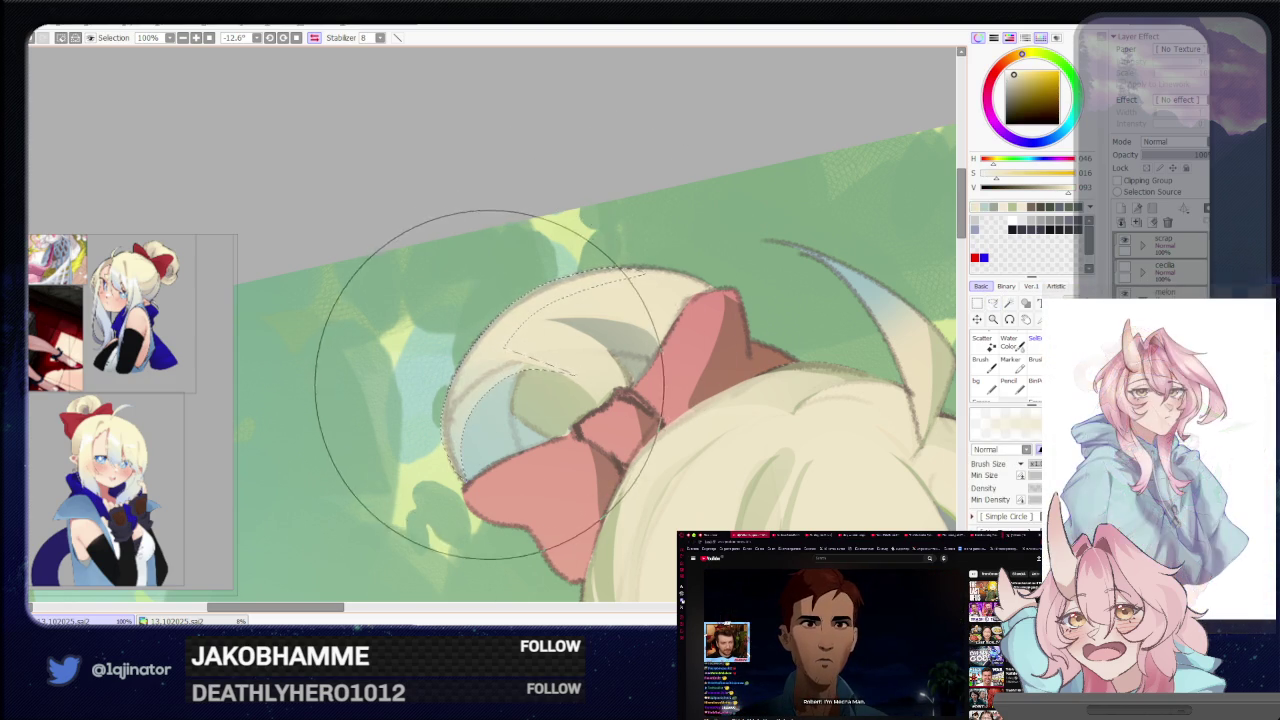
scroll(470, 385, down, 1)
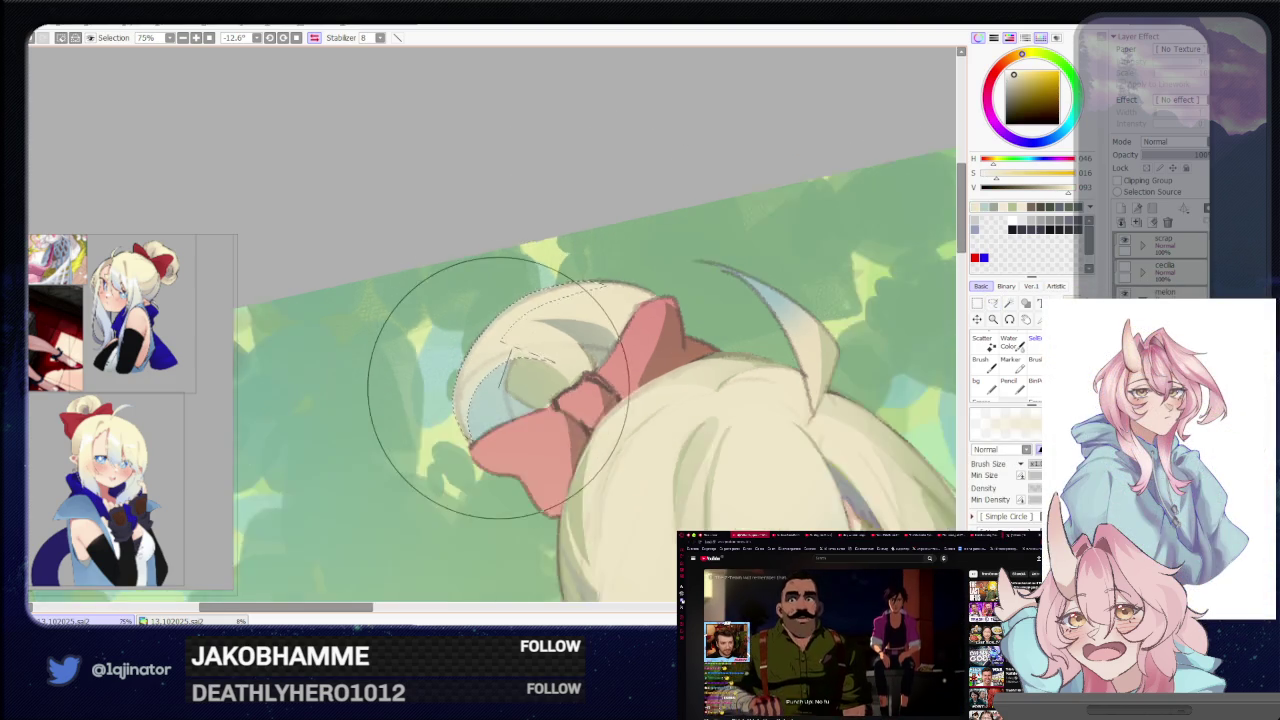
scroll(498, 388, down, 2)
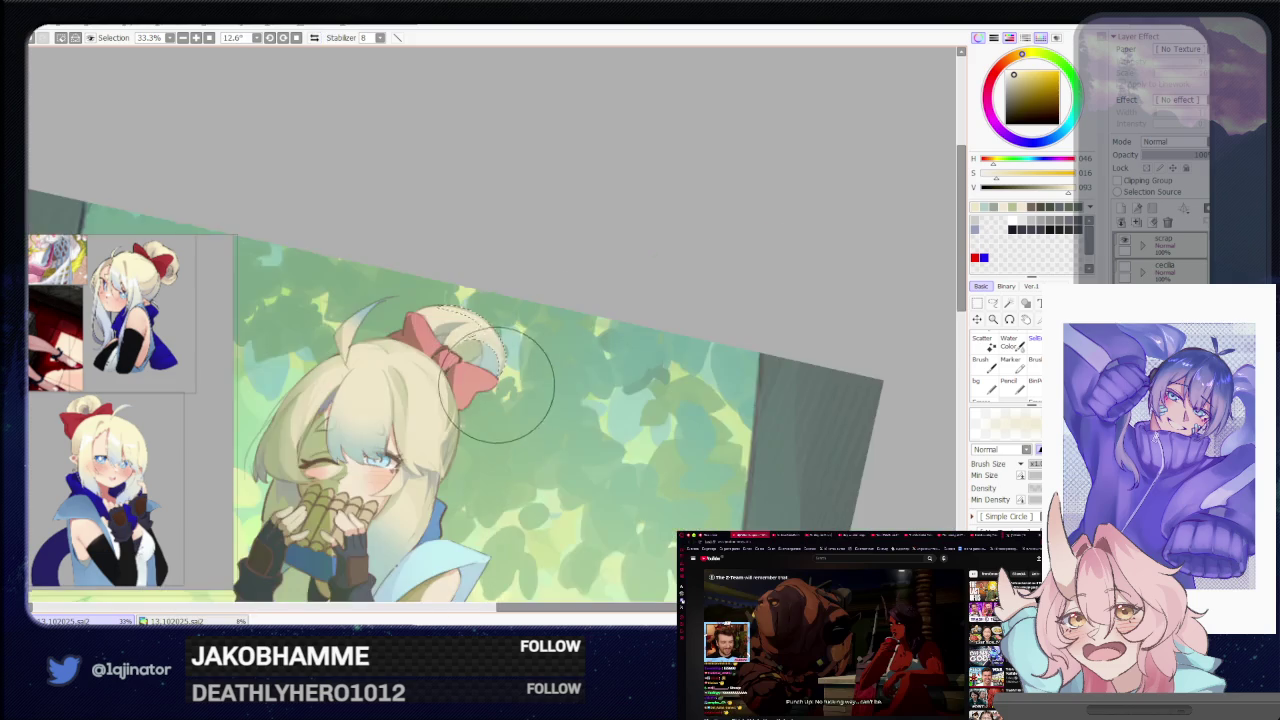
drag(498, 388, 817, 320)
click(993, 306)
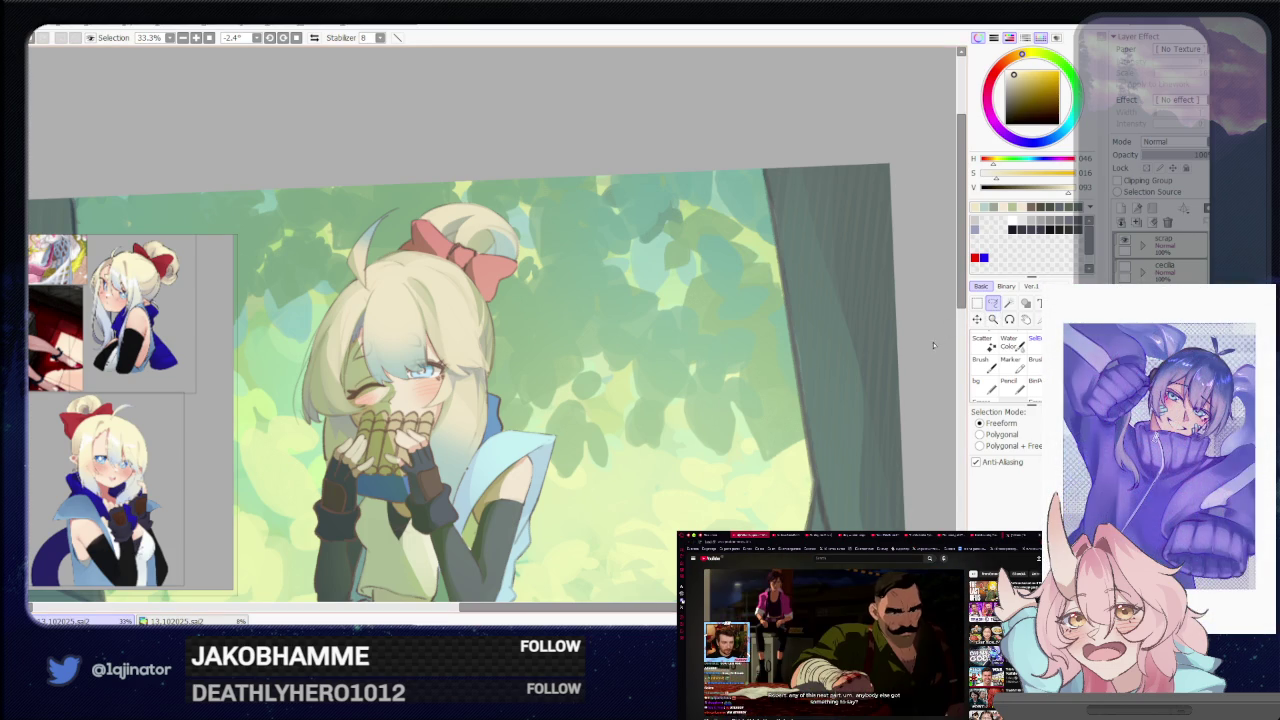
drag(720, 449, 697, 506)
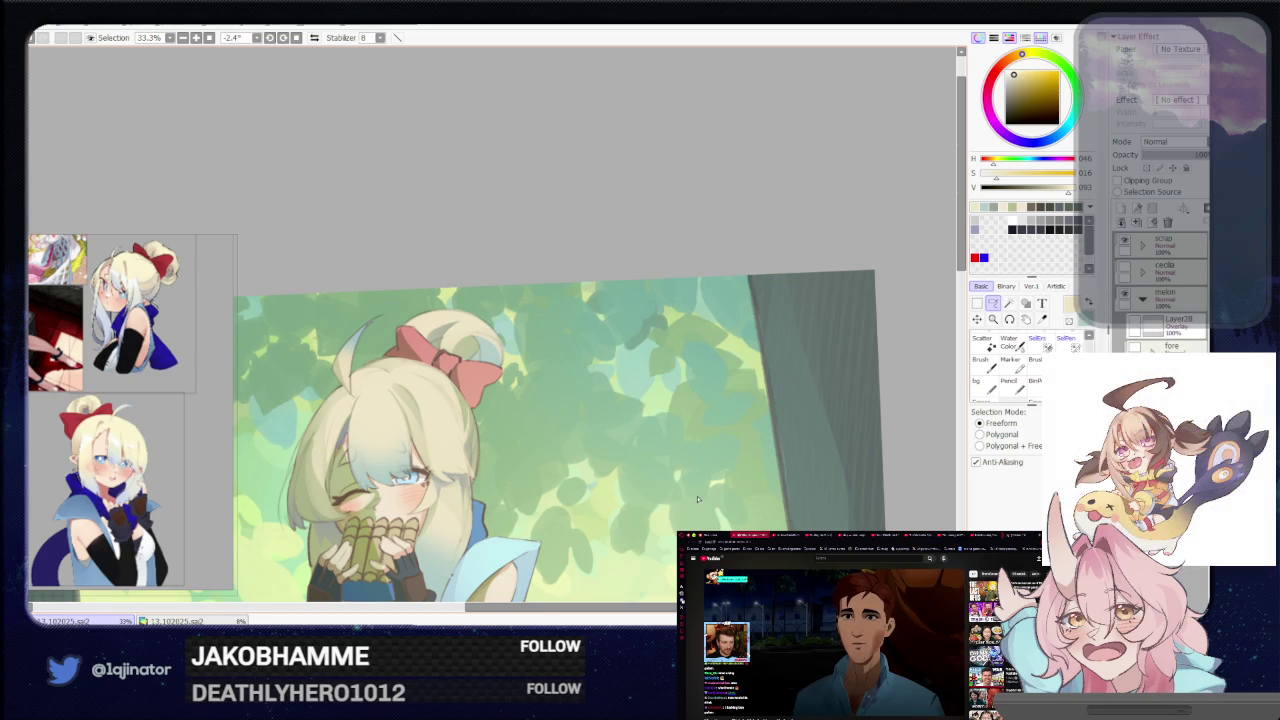
scroll(698, 499, up, 3)
key(h)
scroll(594, 478, up, 1)
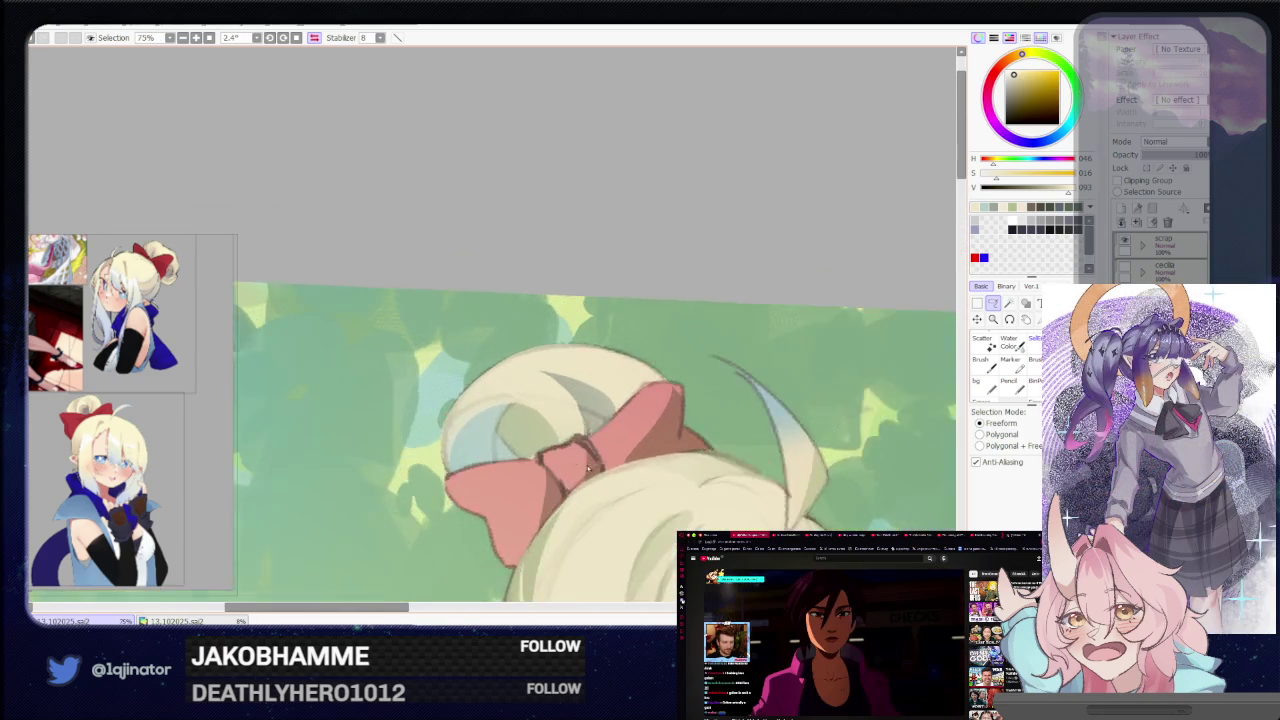
scroll(571, 380, up, 1)
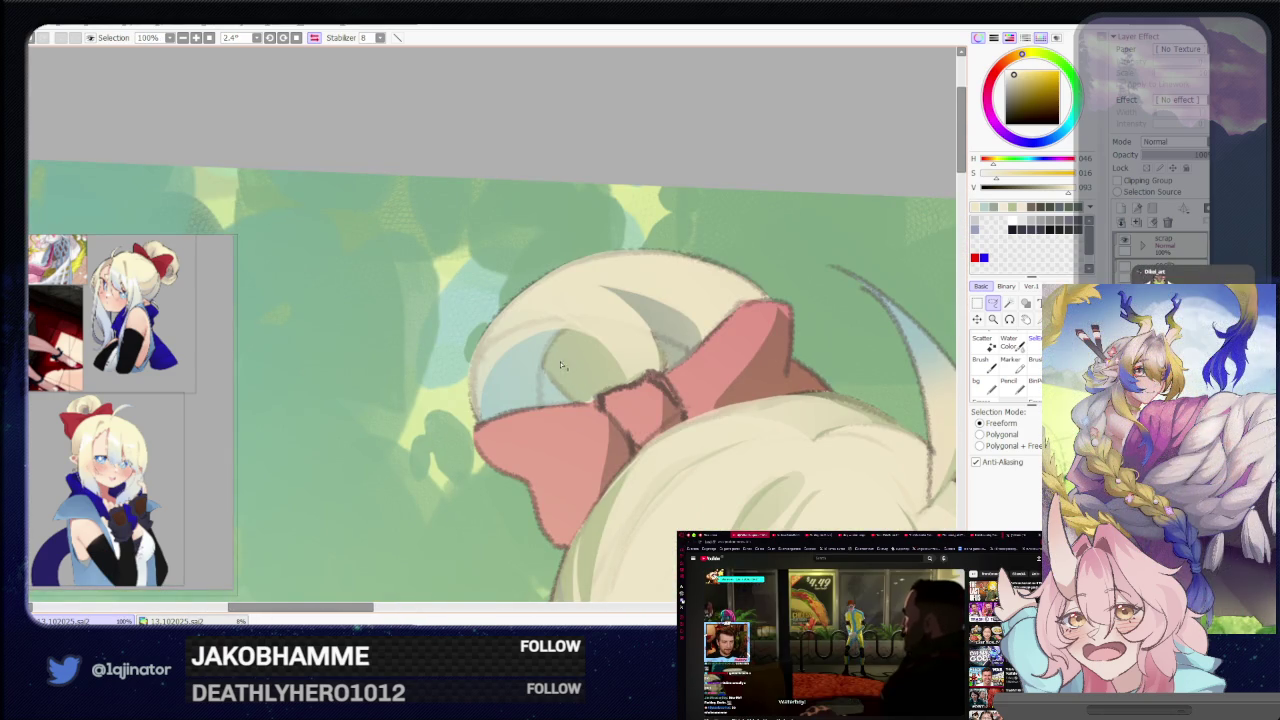
scroll(568, 360, down, 2)
scroll(568, 360, down, 2)
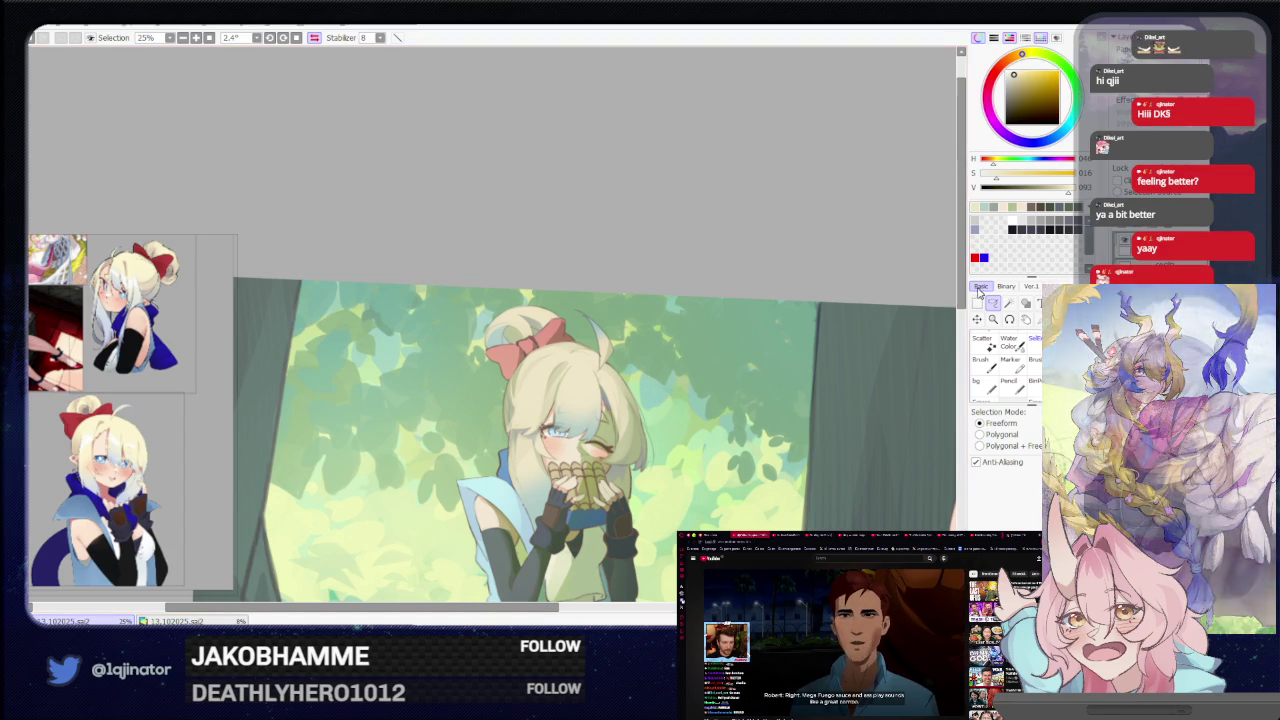
key(ctrl+plus)
key(ctrl+plus)
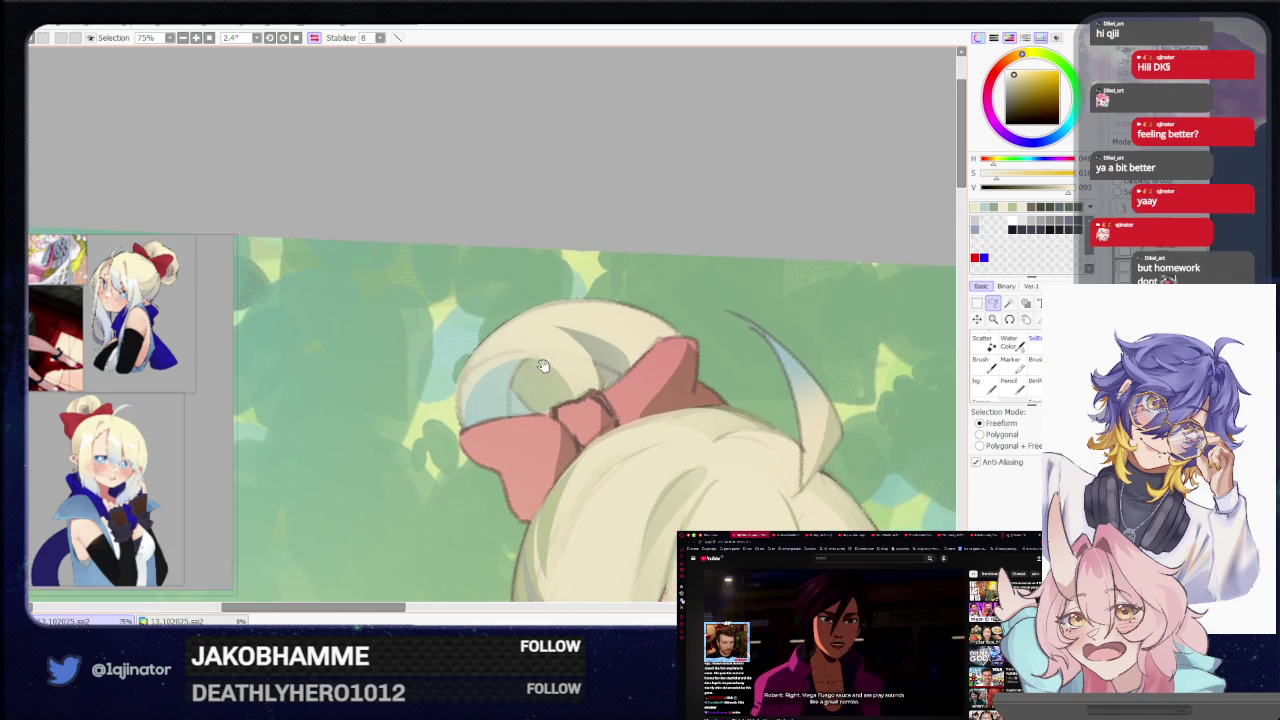
key(ctrl+minus)
drag(532, 400, 617, 425)
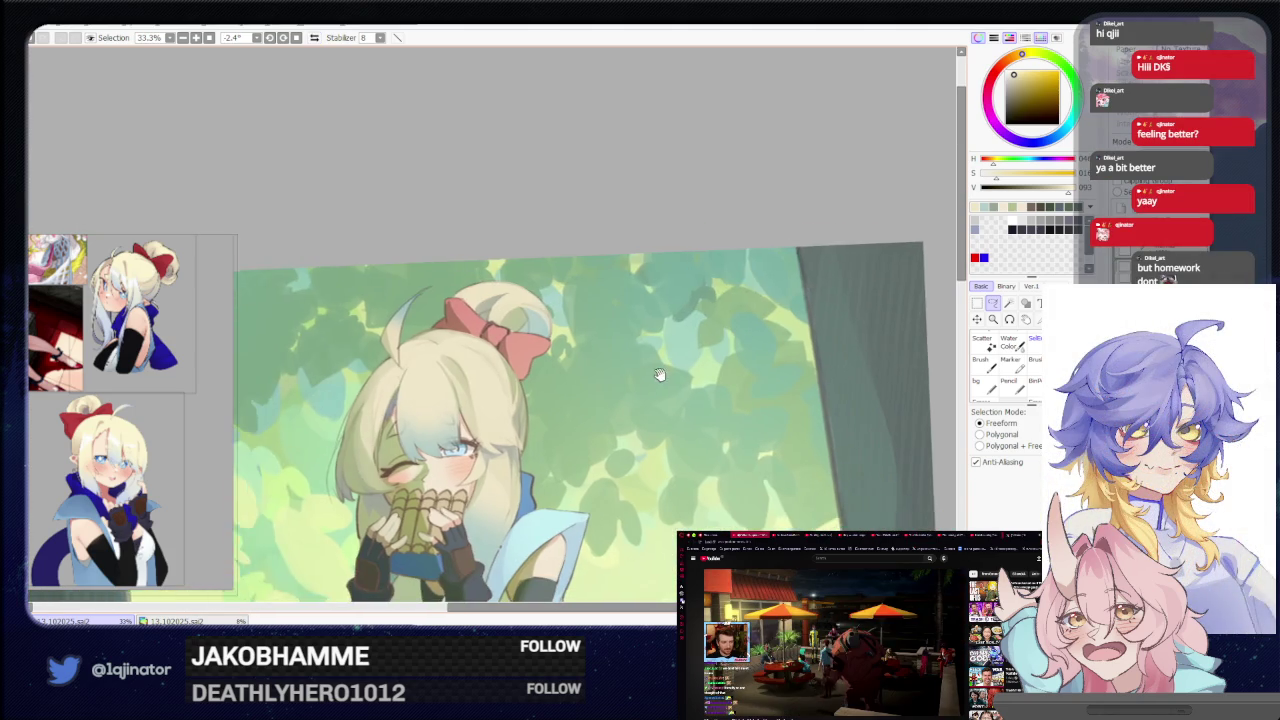
Lasso a section of the hair bun, then zoom out to 16.6% with freeform selection active
key(ctrl+plus)
key(ctrl+plus)
key(ctrl+plus)
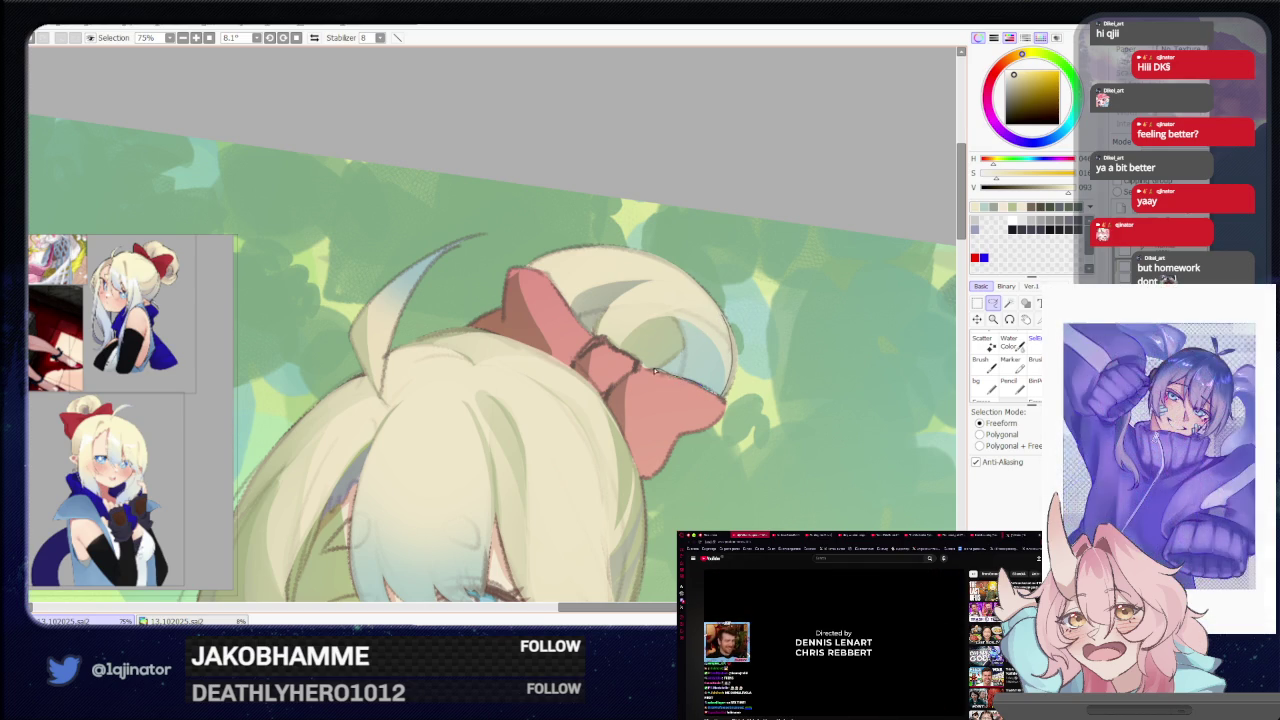
drag(677, 330, 656, 346)
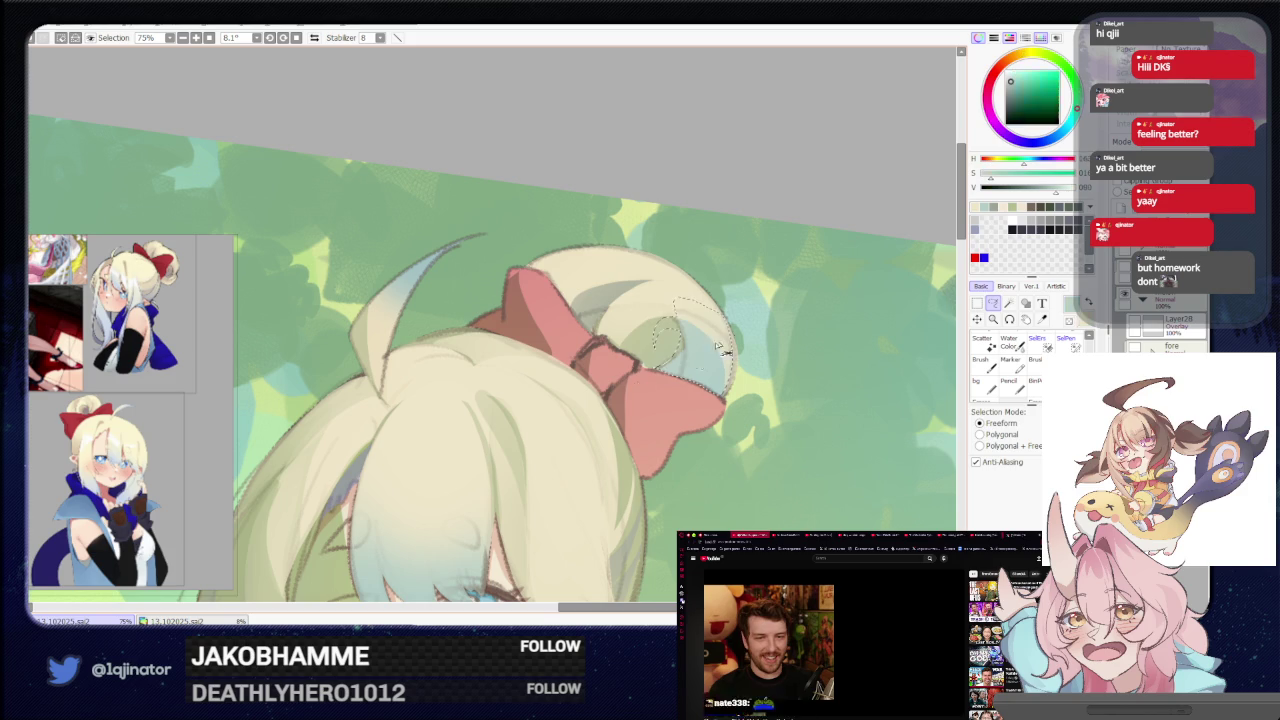
key(b)
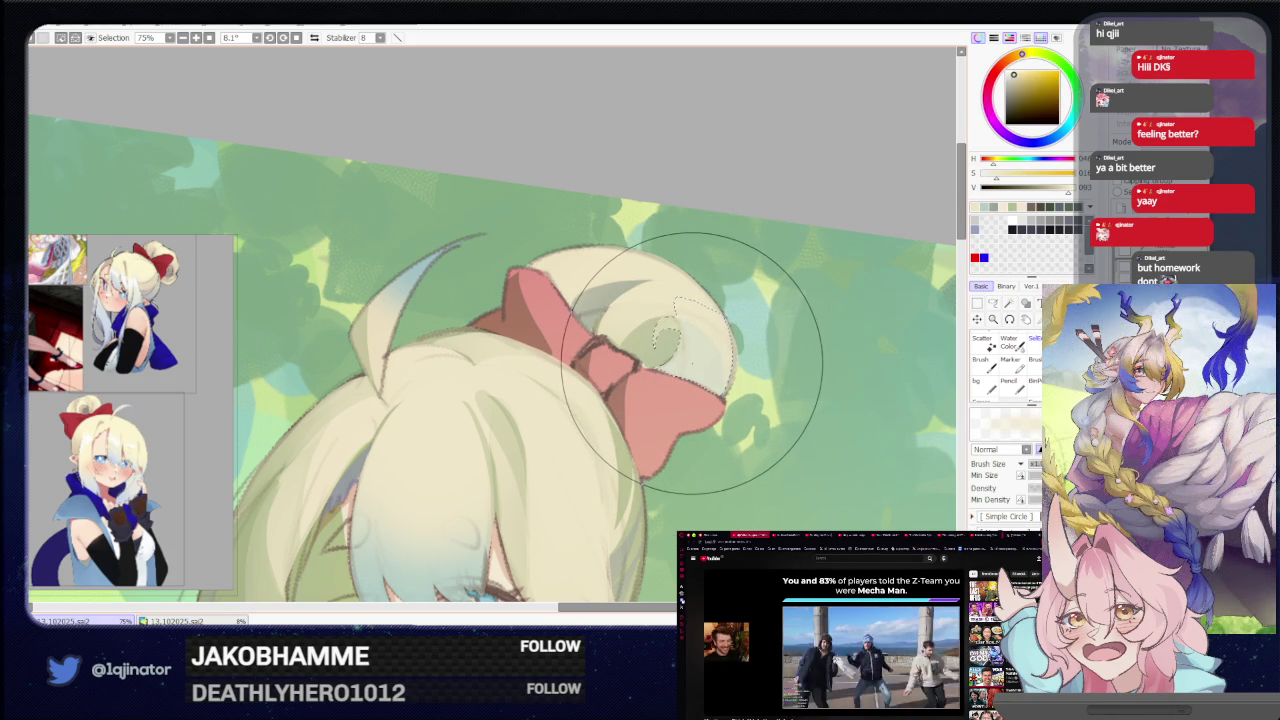
scroll(829, 334, down, 3)
scroll(805, 428, down, 2)
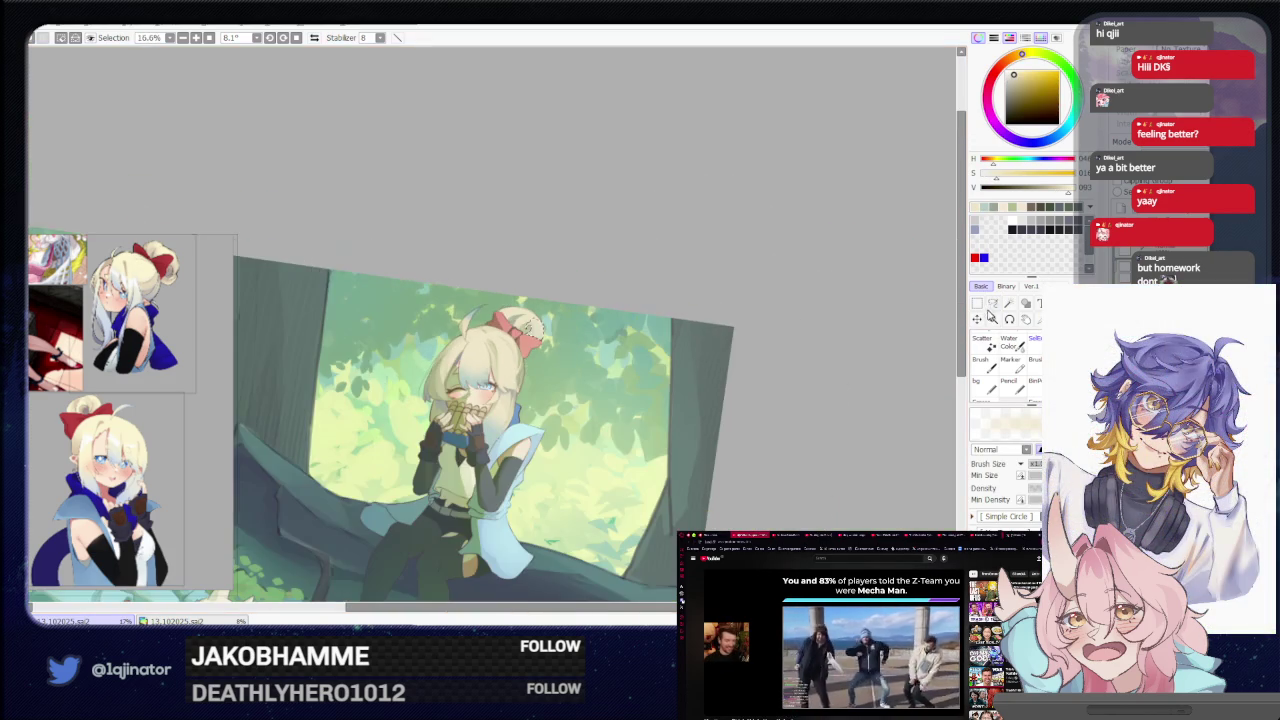
key(m)
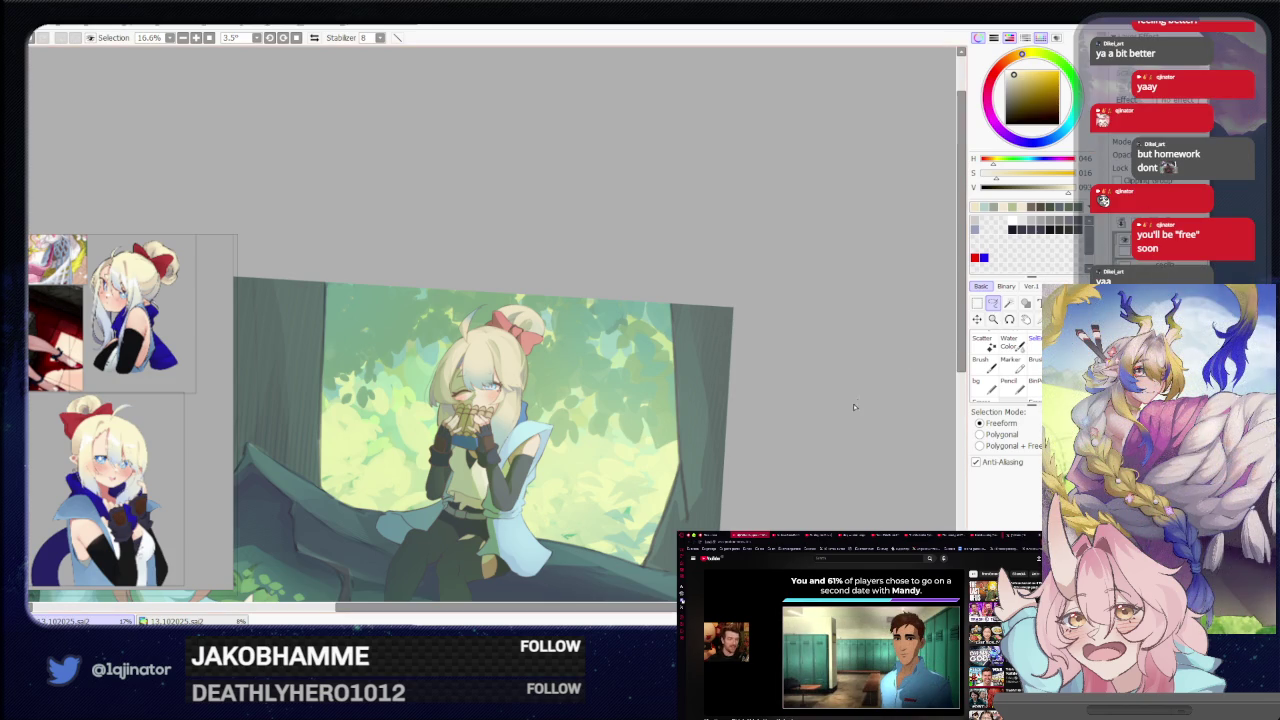
Zoom in to 75% centred on the hair bun and red bow
scroll(590, 355, up, 1)
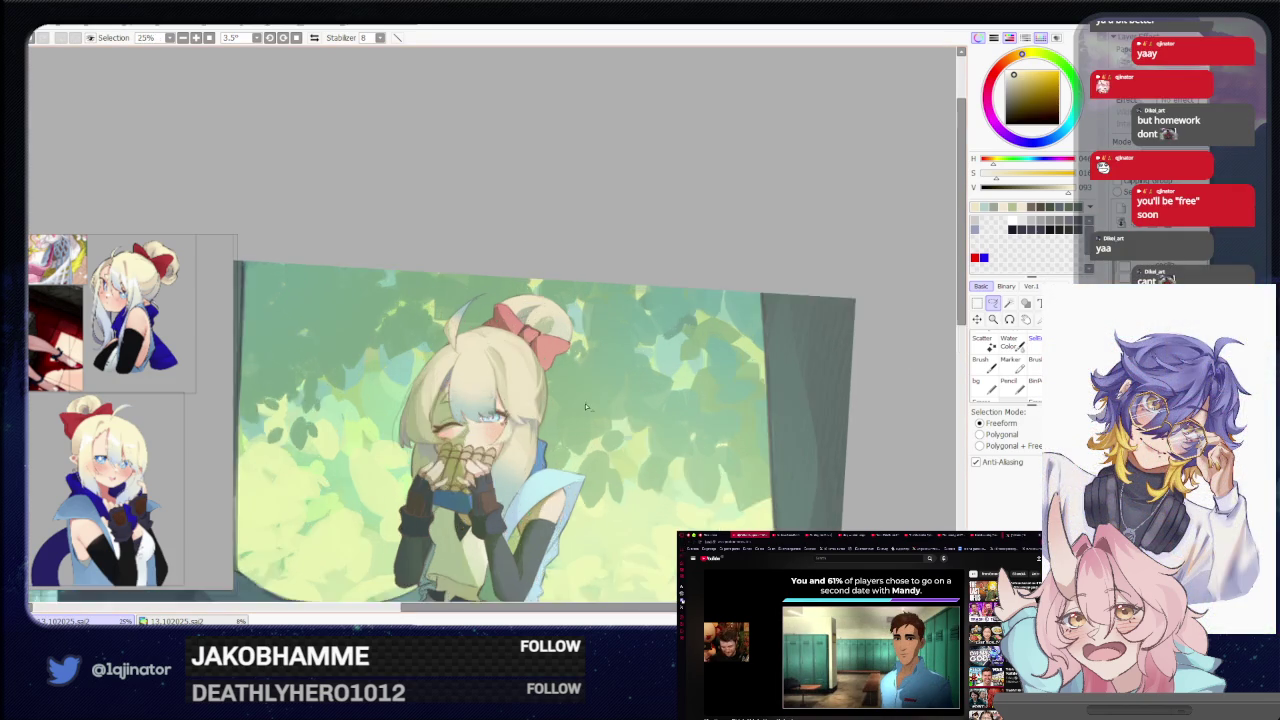
scroll(594, 380, up, 2)
scroll(625, 327, up, 1)
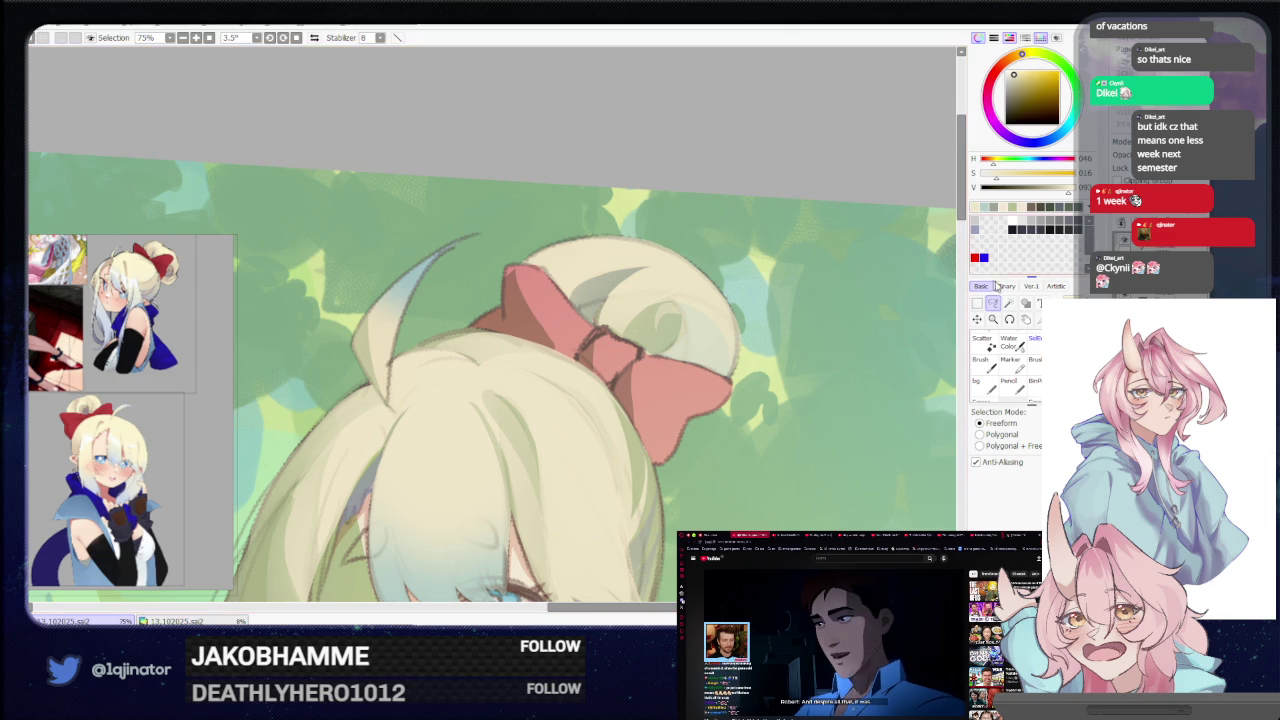
Pick a teal colour, lasso the small curl on the hair bun, and zoom out to 25%
drag(640, 290, 592, 304)
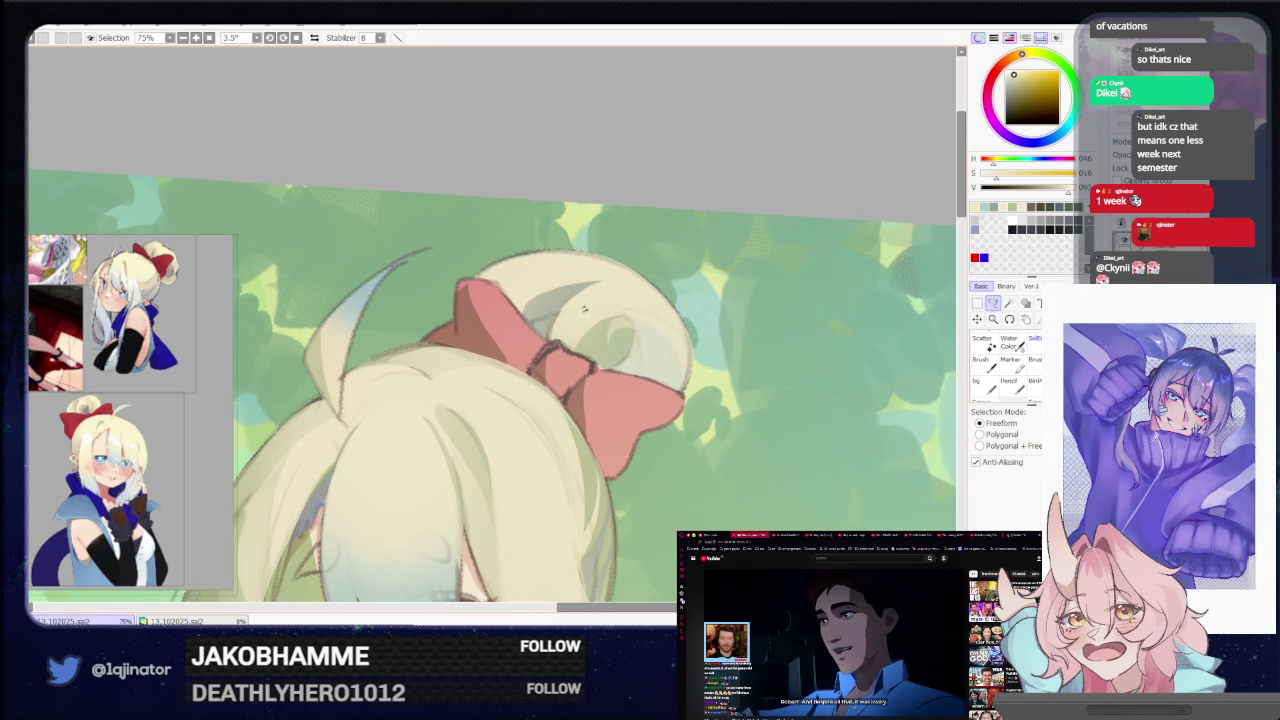
scroll(574, 309, down, 2)
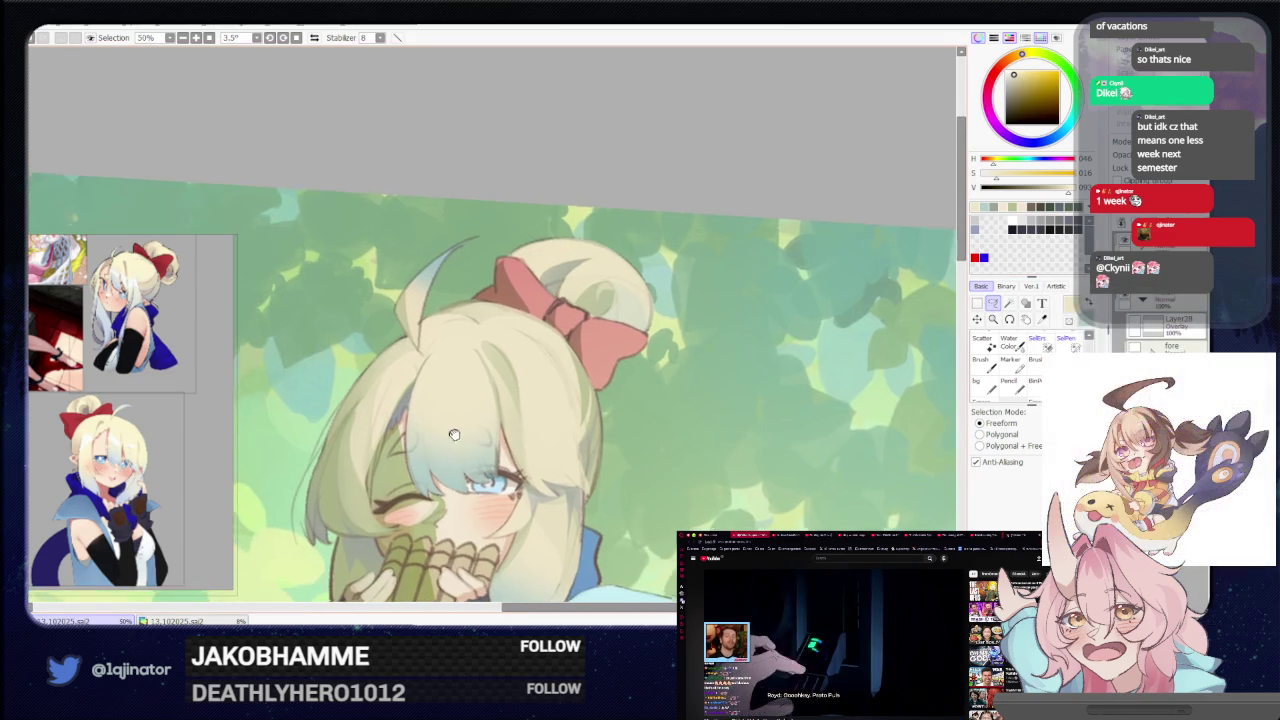
alt+click(409, 410)
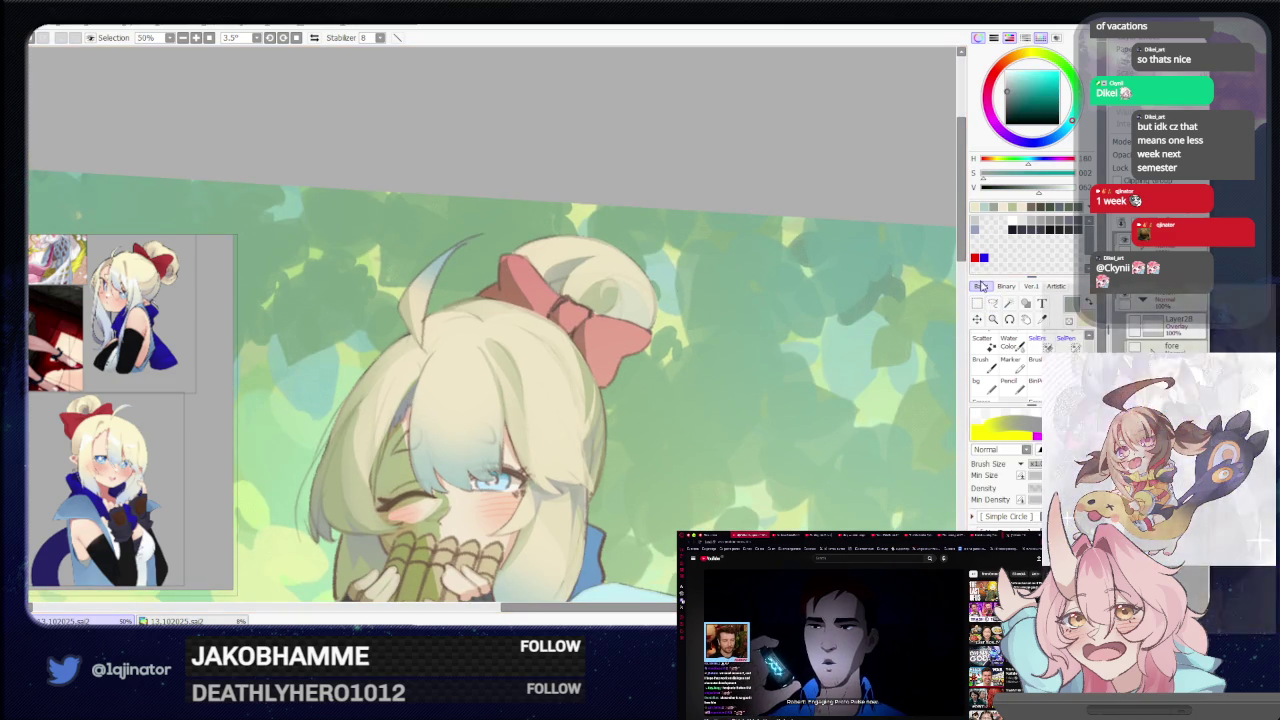
scroll(677, 363, down, 1)
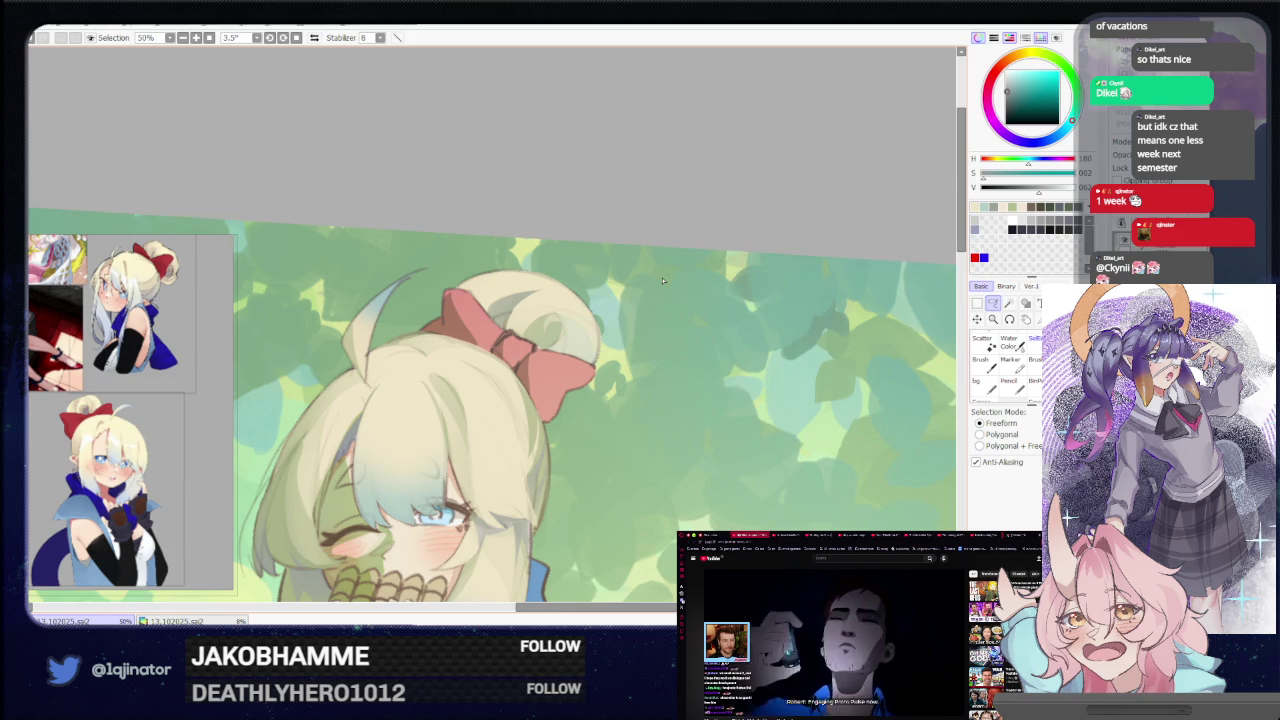
scroll(662, 281, up, 3)
drag(580, 313, 626, 343)
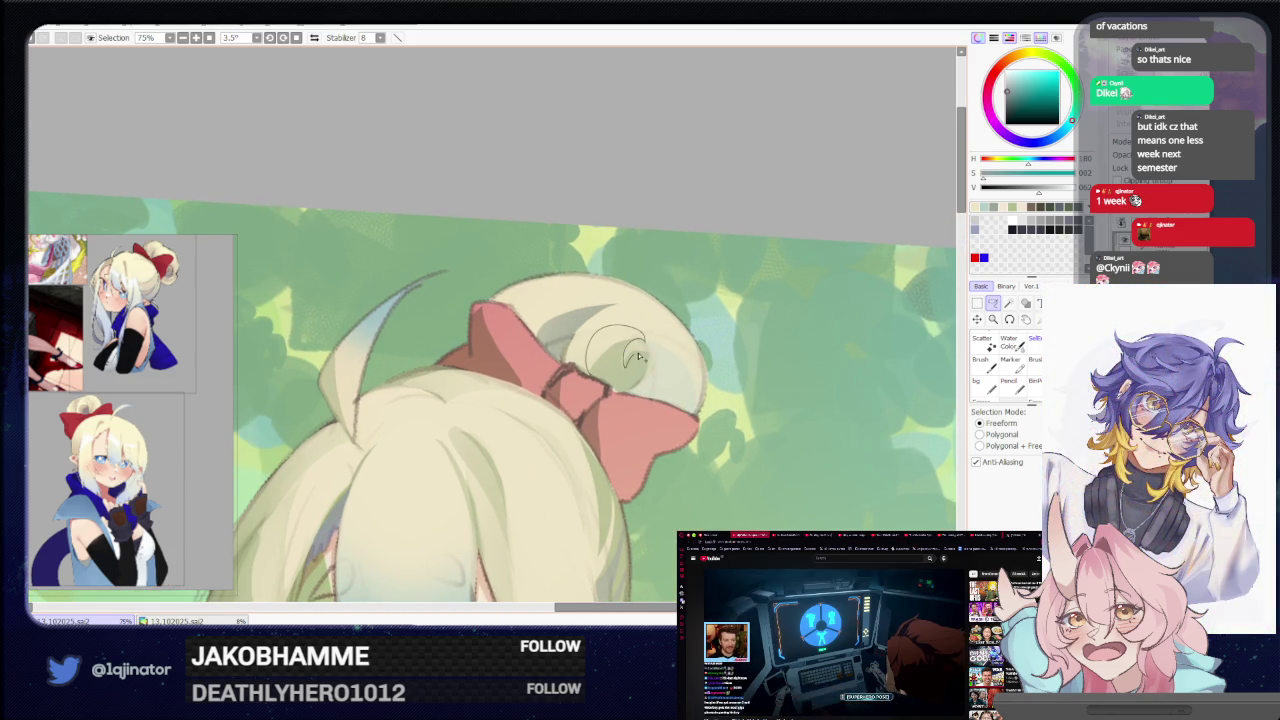
mouse_move(634, 357)
mouse_down()
mouse_move(643, 393)
mouse_move(628, 395)
mouse_up()
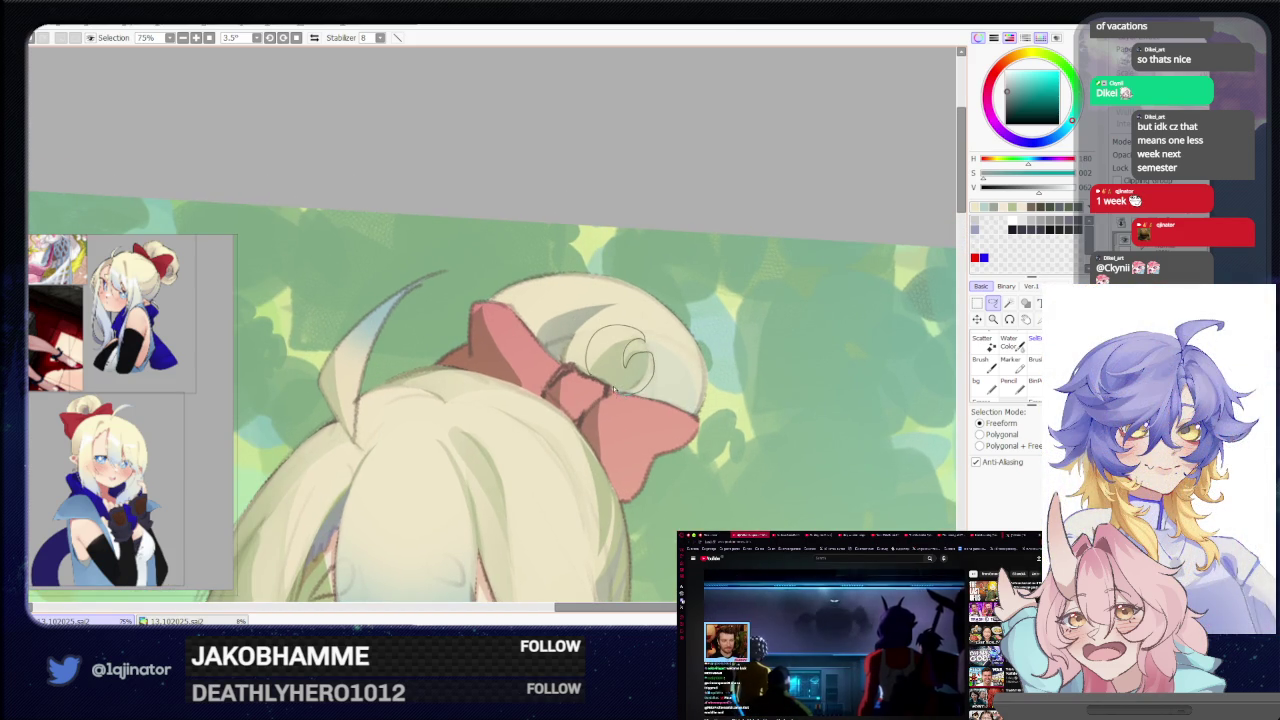
key(b)
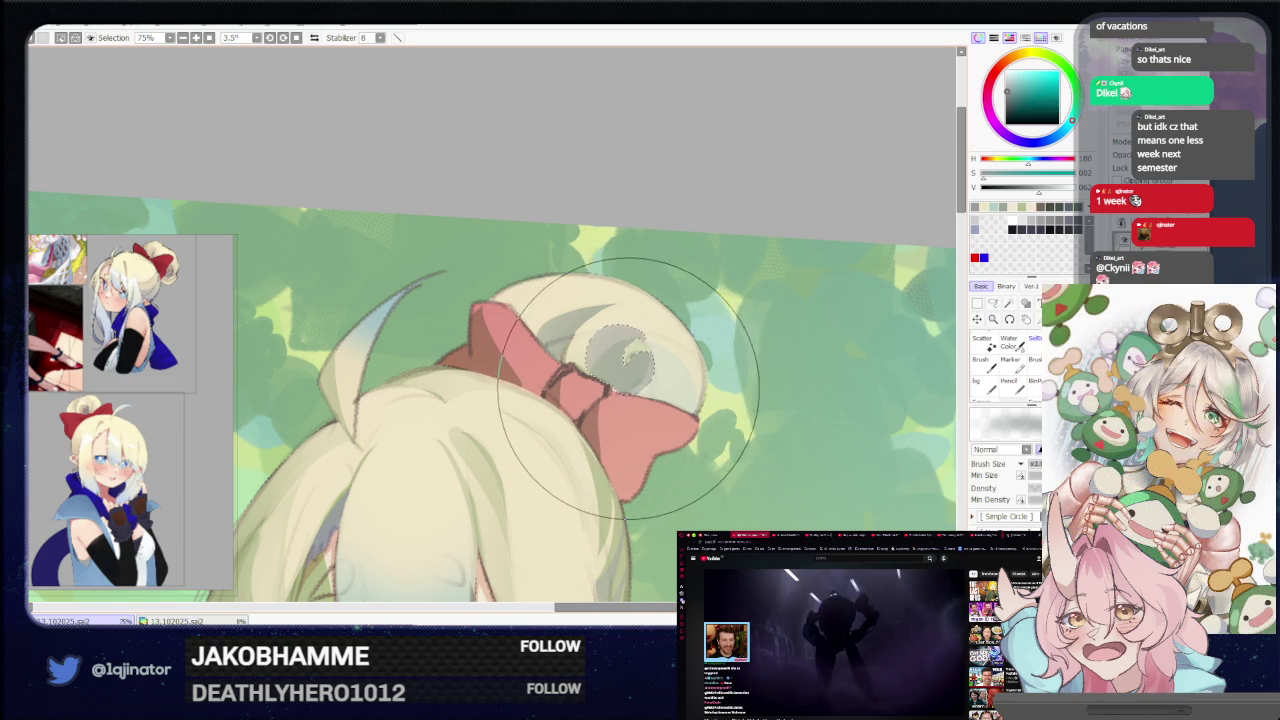
scroll(700, 357, down, 1)
scroll(671, 391, down, 1)
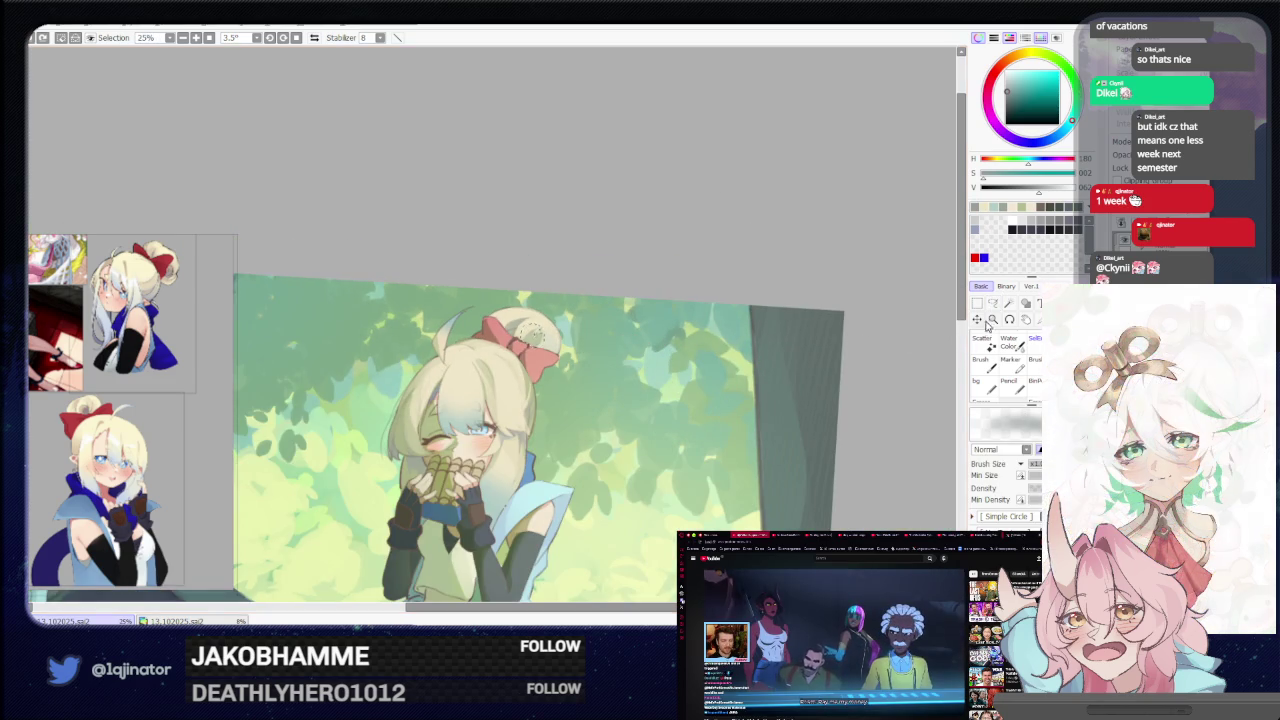
key(l)
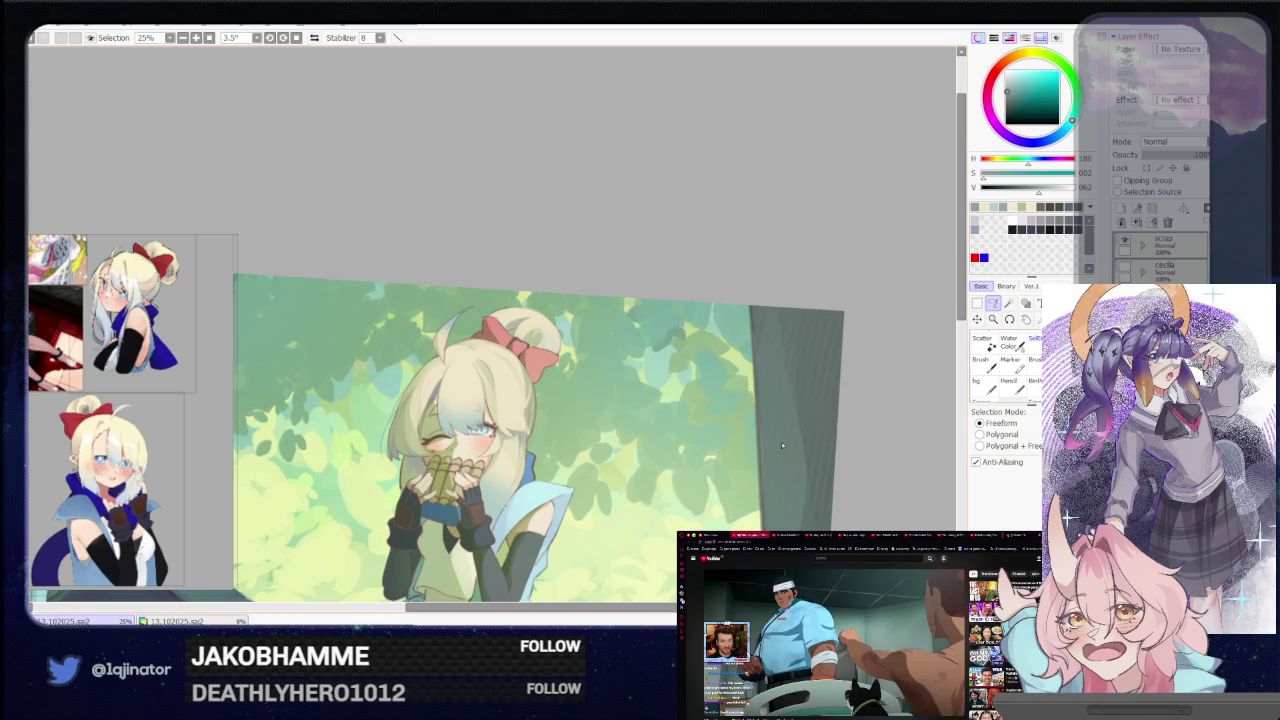
Pan the girl and branch up into view and rotate the canvas to -1.2°
drag(687, 513, 677, 403)
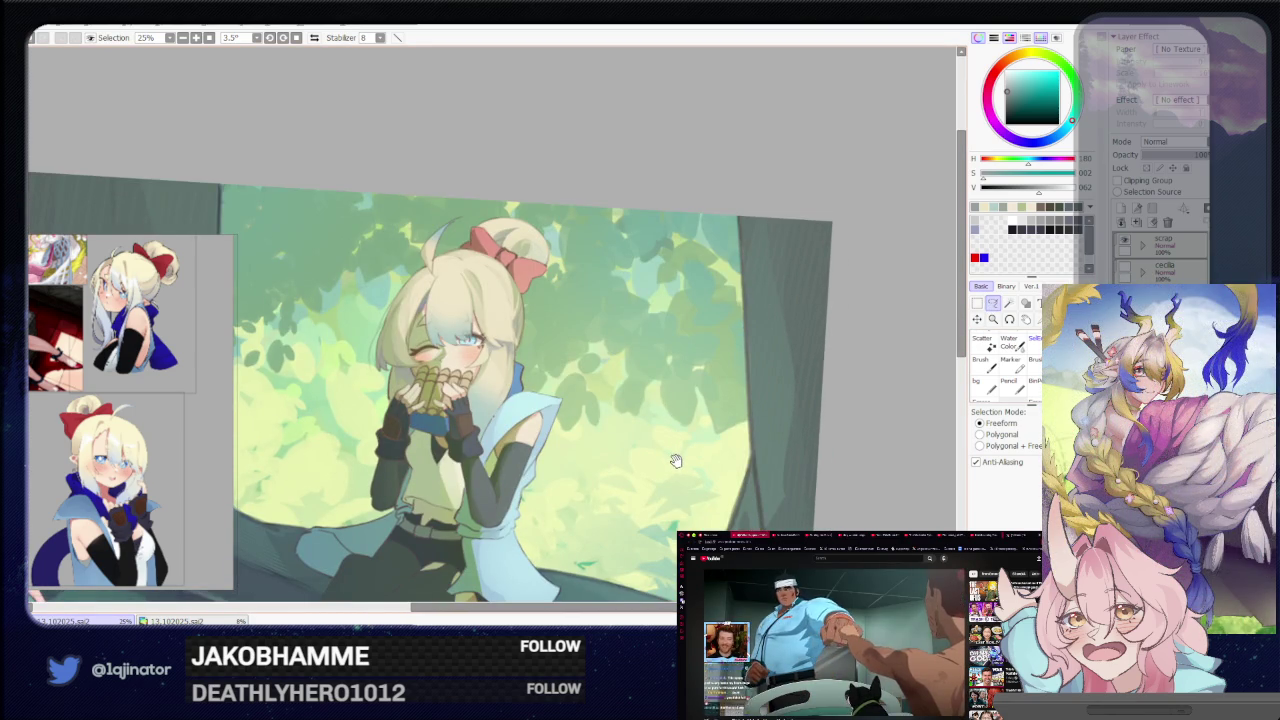
drag(677, 457, 704, 449)
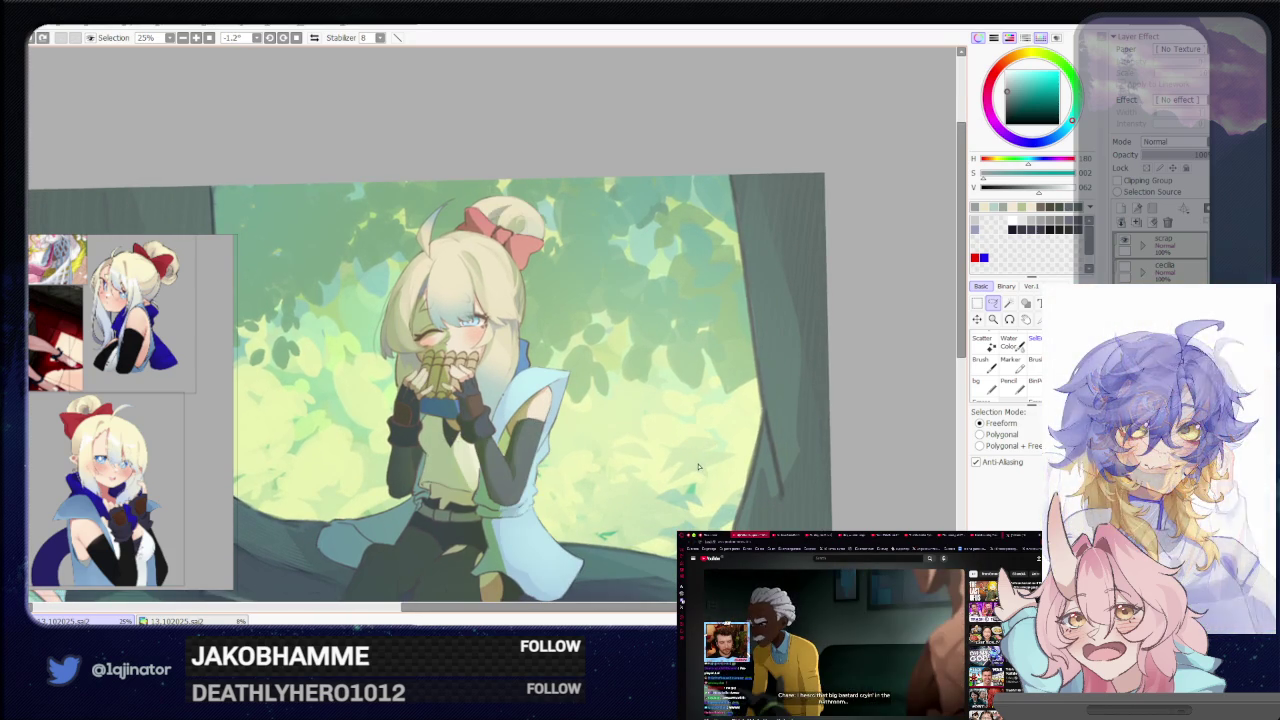
key(ctrl+minus)
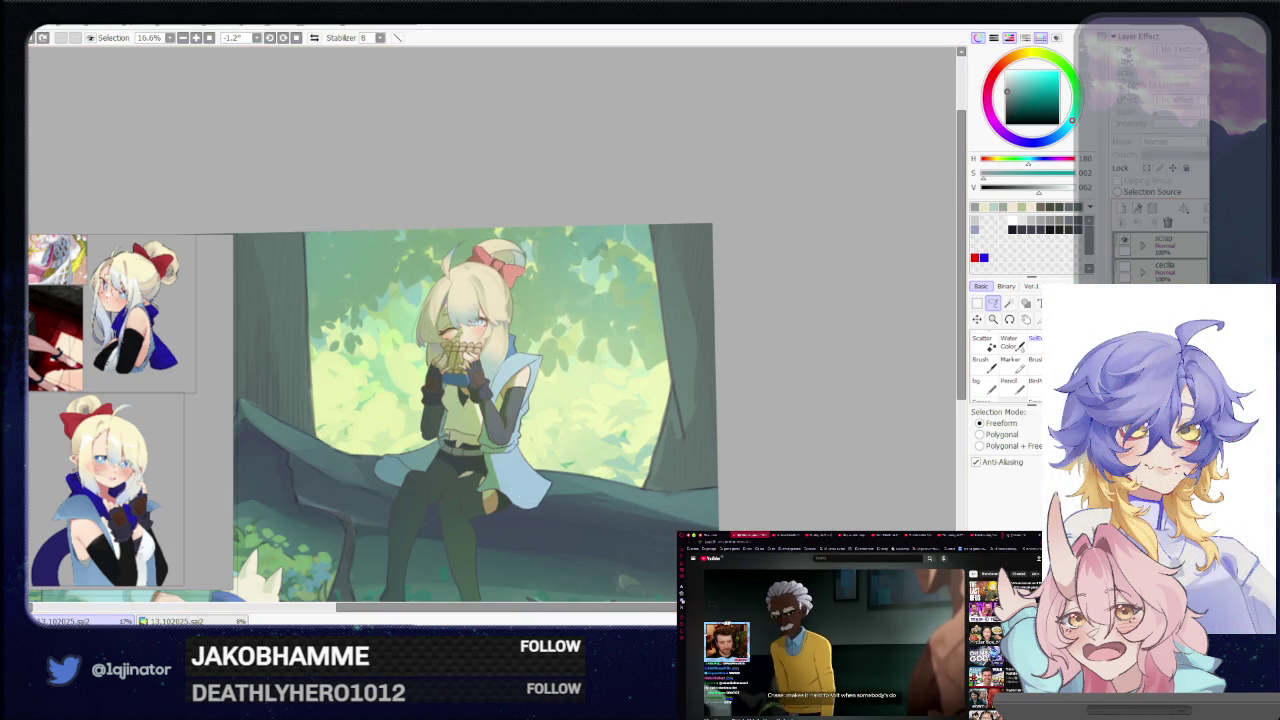
scroll(676, 440, up, 3)
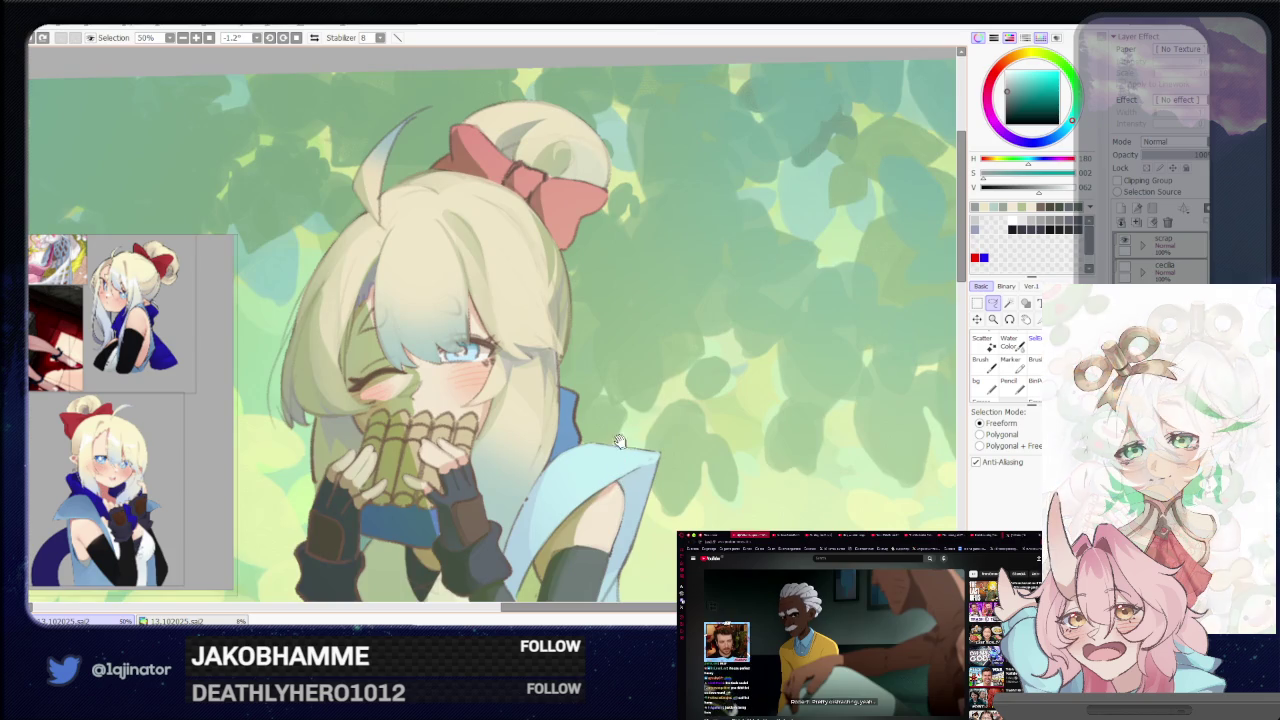
drag(620, 441, 655, 681)
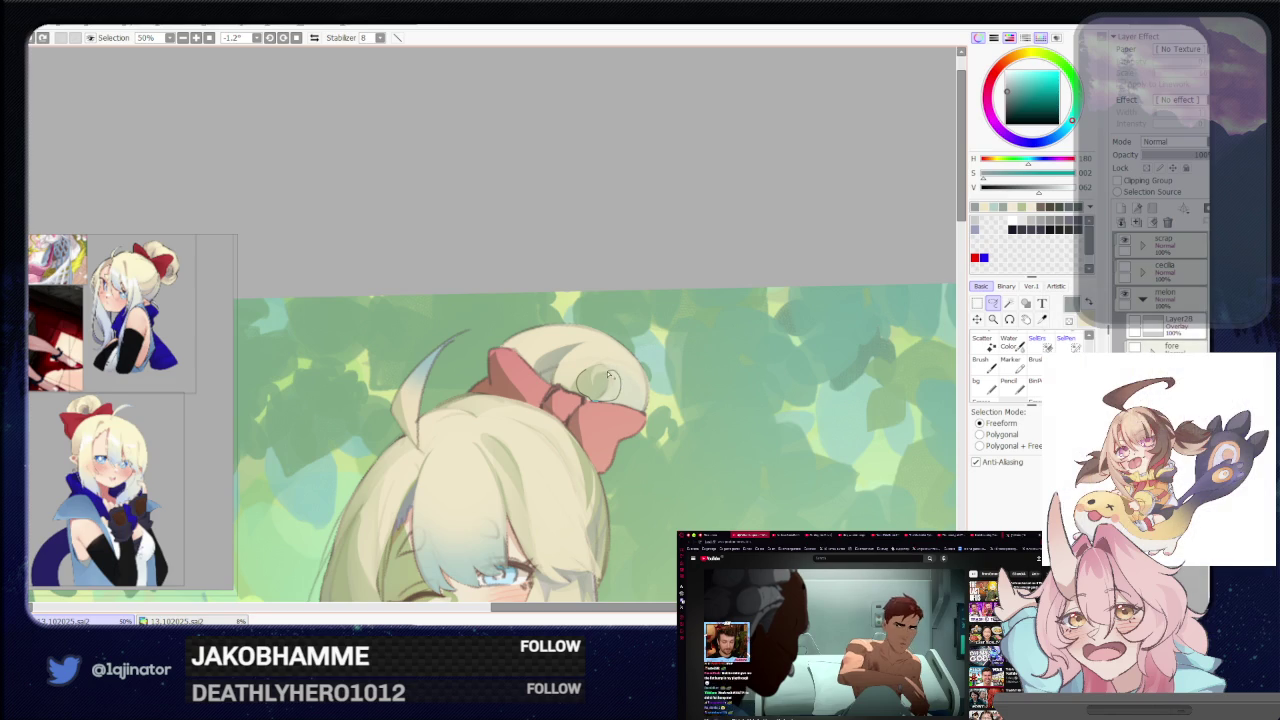
scroll(600, 370, down, 1)
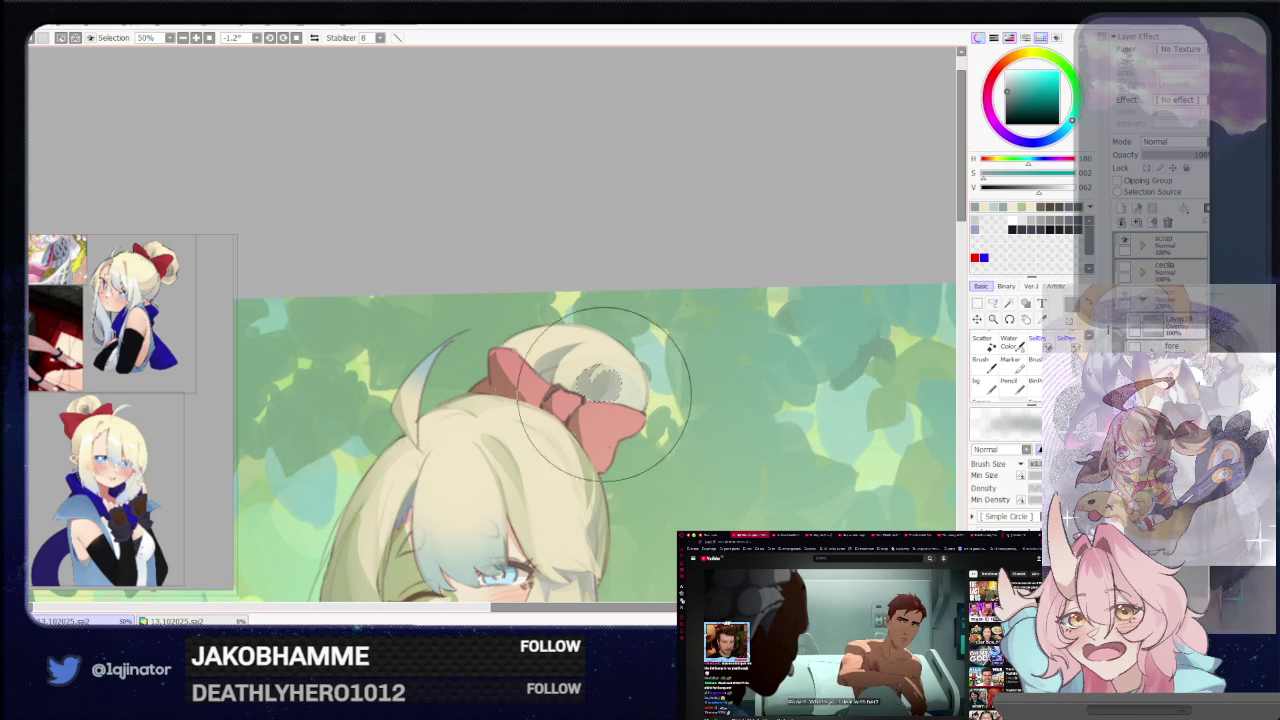
scroll(814, 337, down, 1)
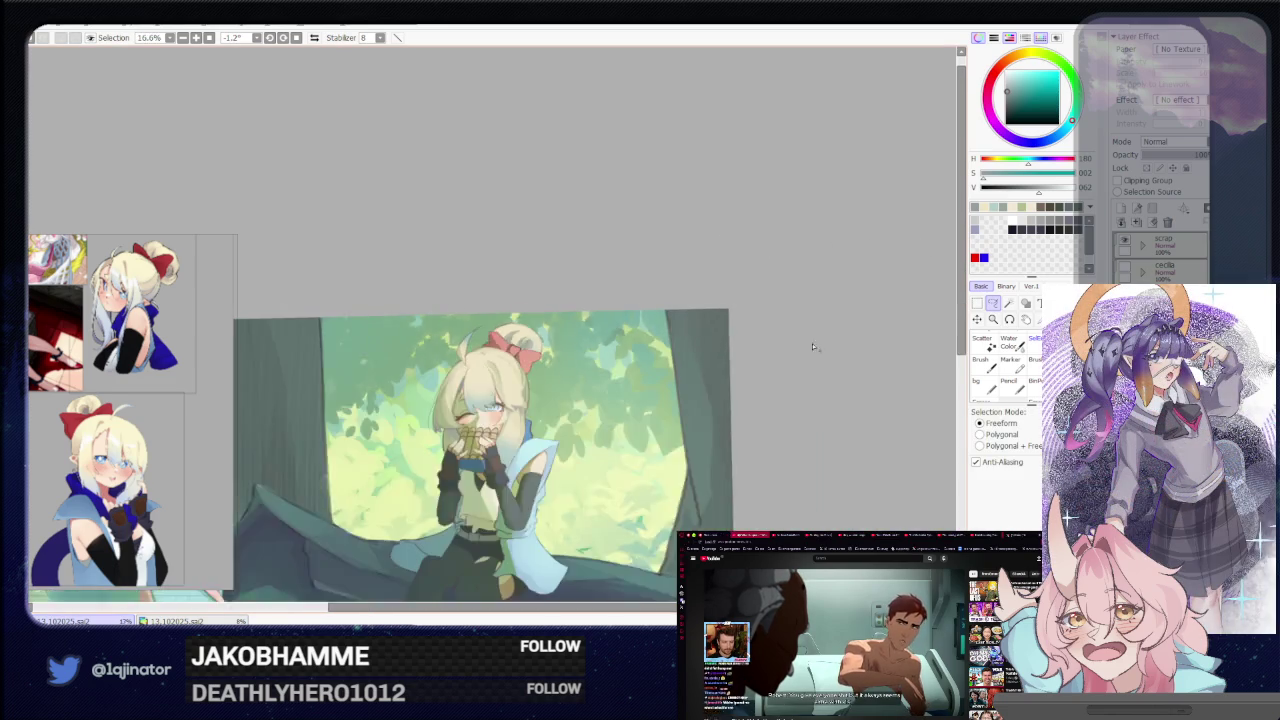
scroll(814, 380, down, 1)
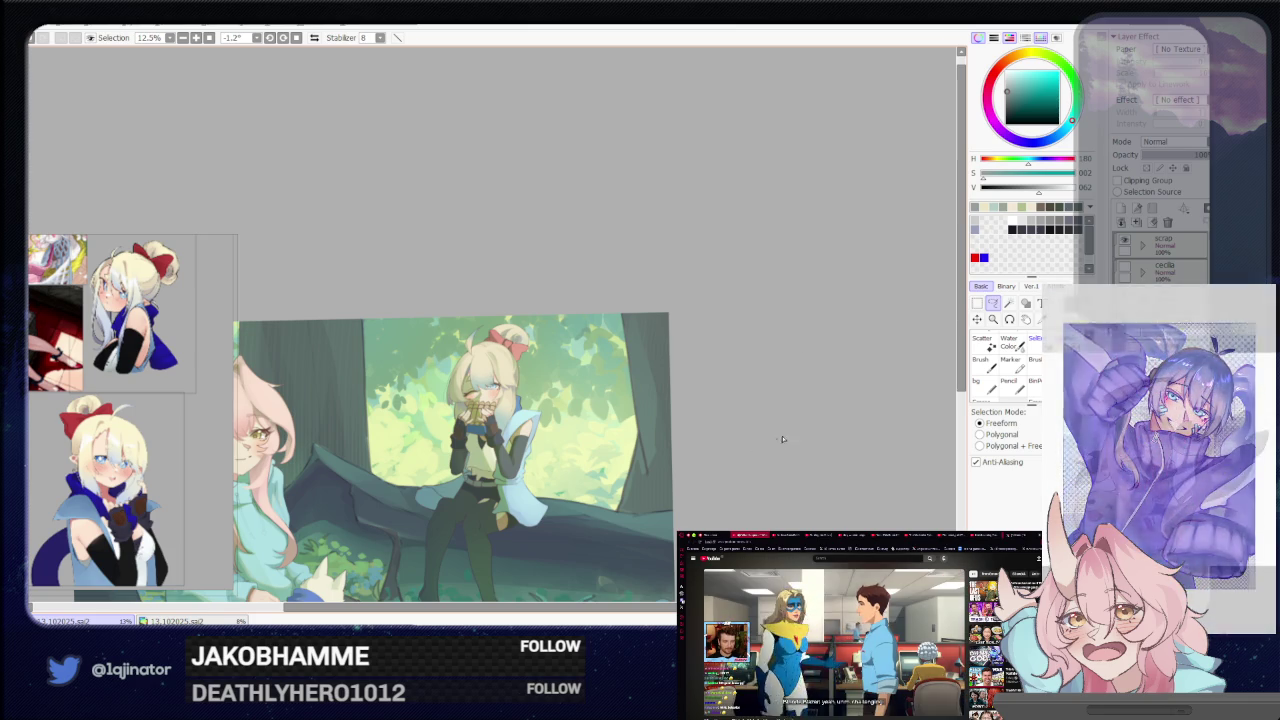
Zoom to 75% on the hands, tilt the view to 1.7°, then switch to the brush at 25%
scroll(490, 430, up, 1)
scroll(490, 430, up, 1)
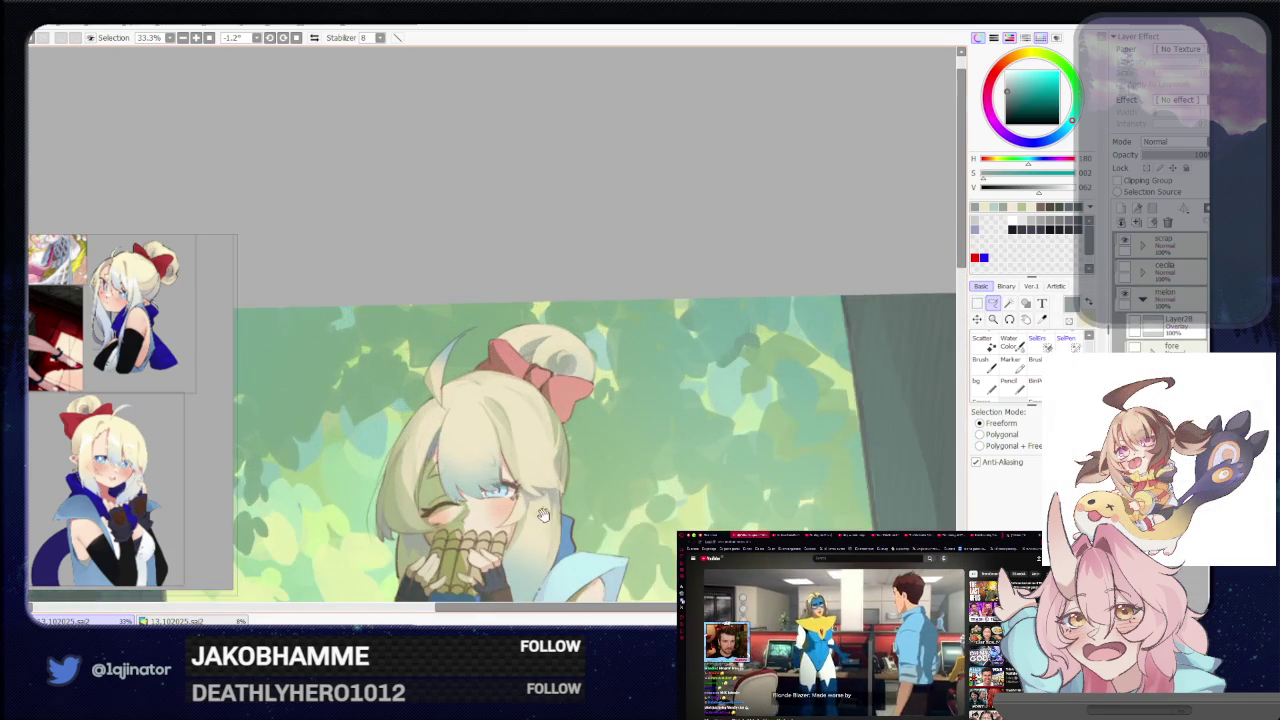
scroll(490, 430, up, 1)
scroll(490, 430, up, 2)
scroll(490, 430, up, 1)
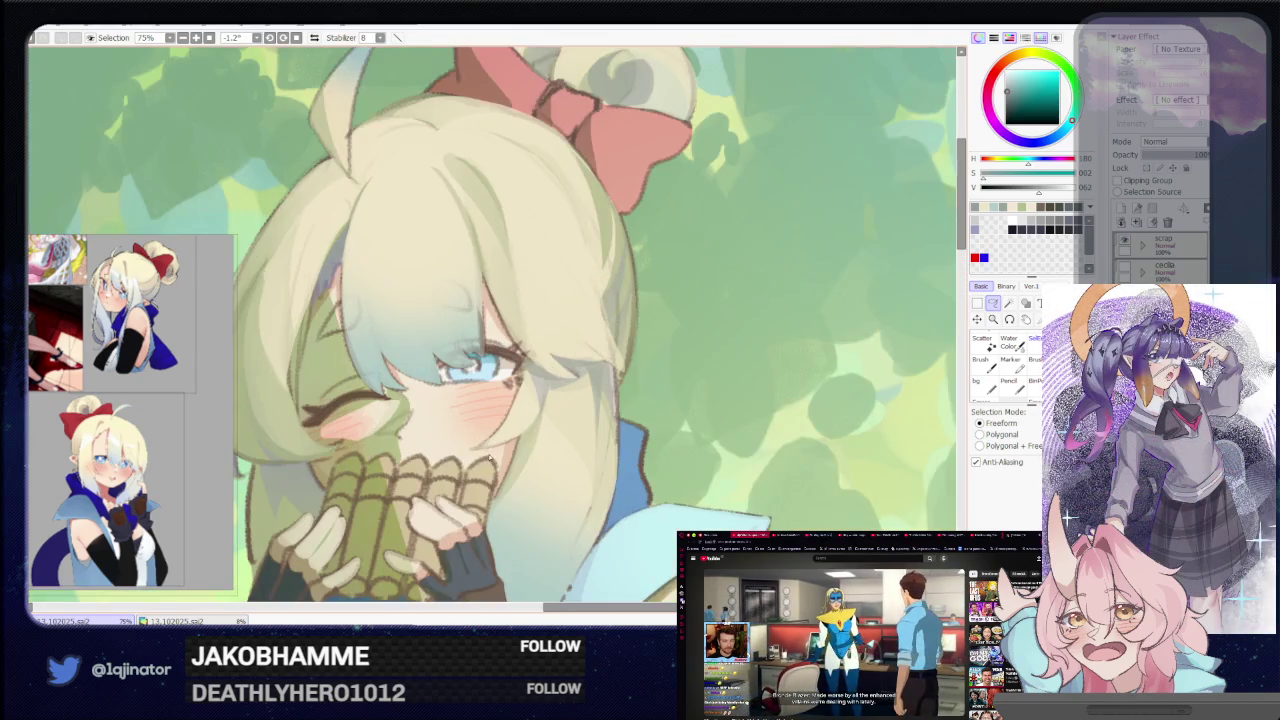
scroll(490, 428, up, 1)
scroll(488, 422, up, 1)
mouse_move(510, 420)
mouse_down()
mouse_move(455, 442)
mouse_move(437, 392)
mouse_up()
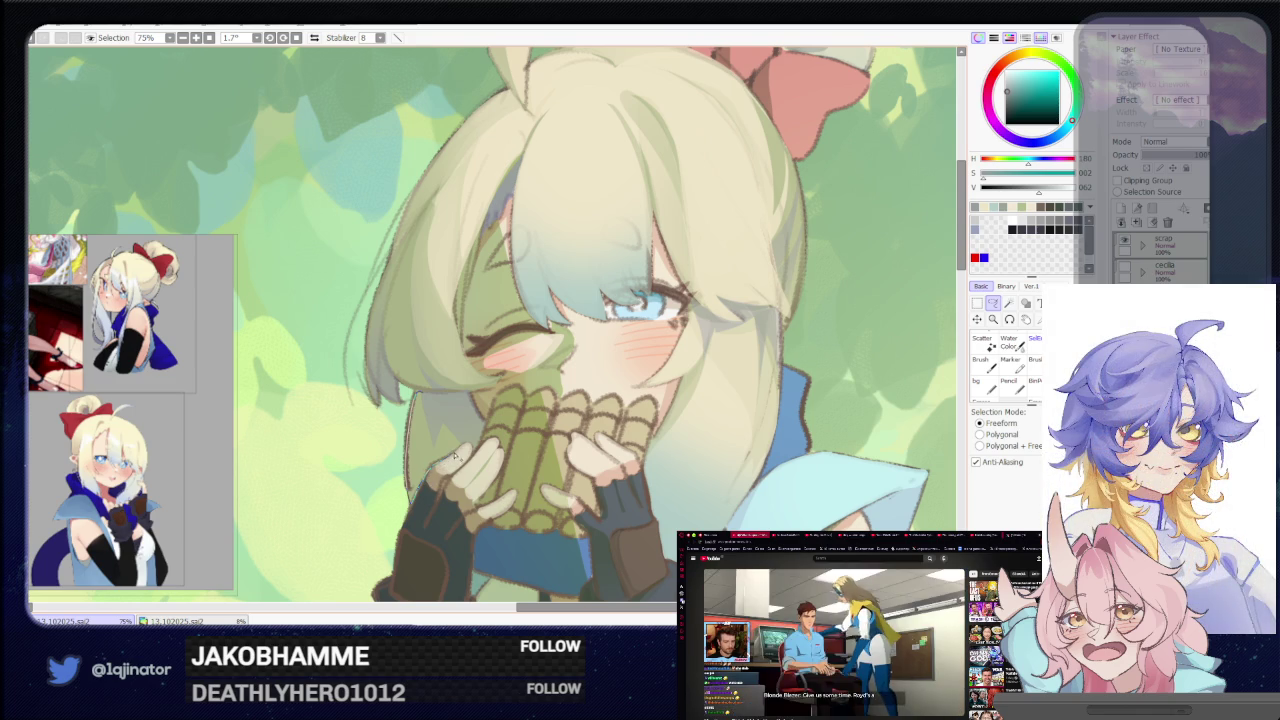
key(b)
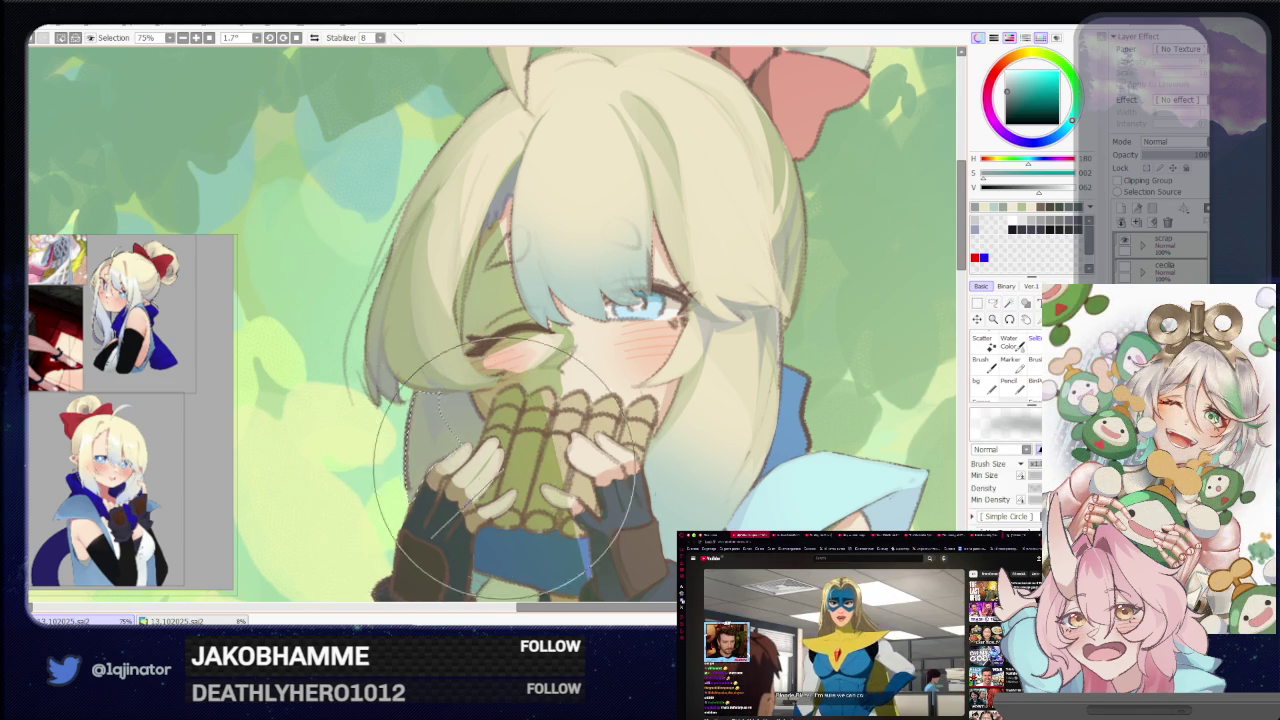
scroll(713, 414, down, 4)
drag(713, 414, 737, 359)
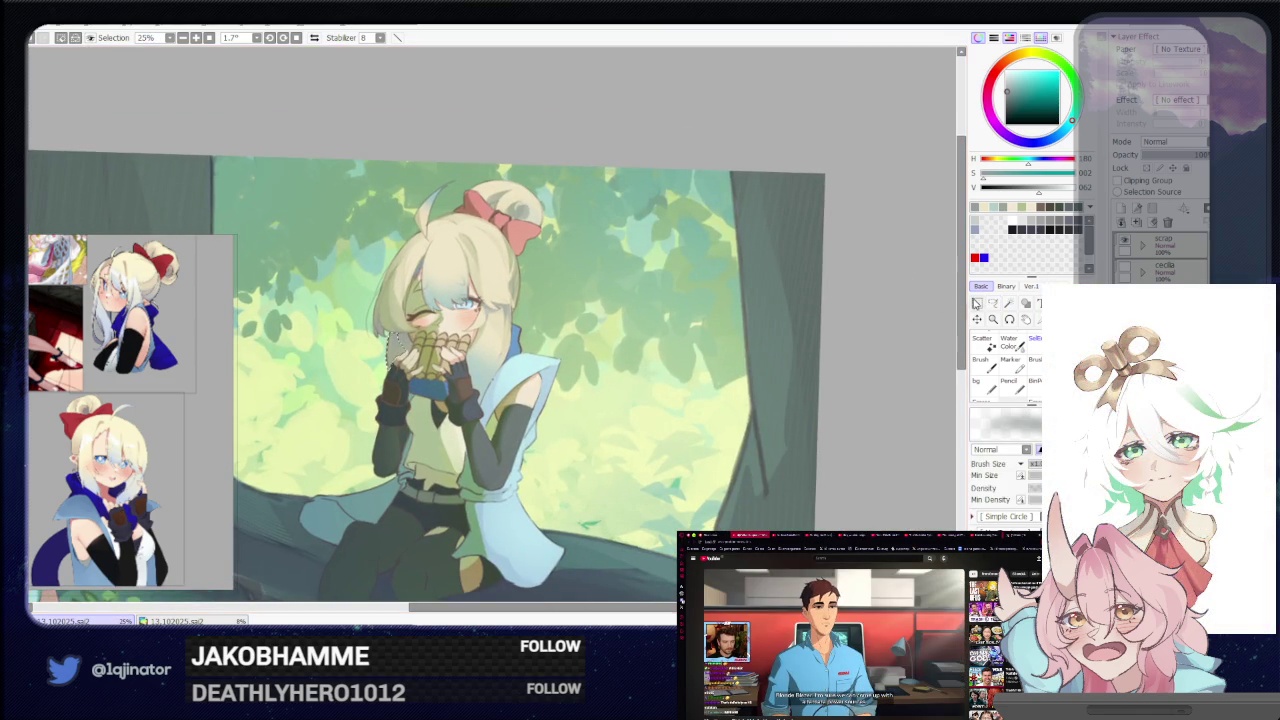
click(993, 302)
drag(488, 453, 498, 493)
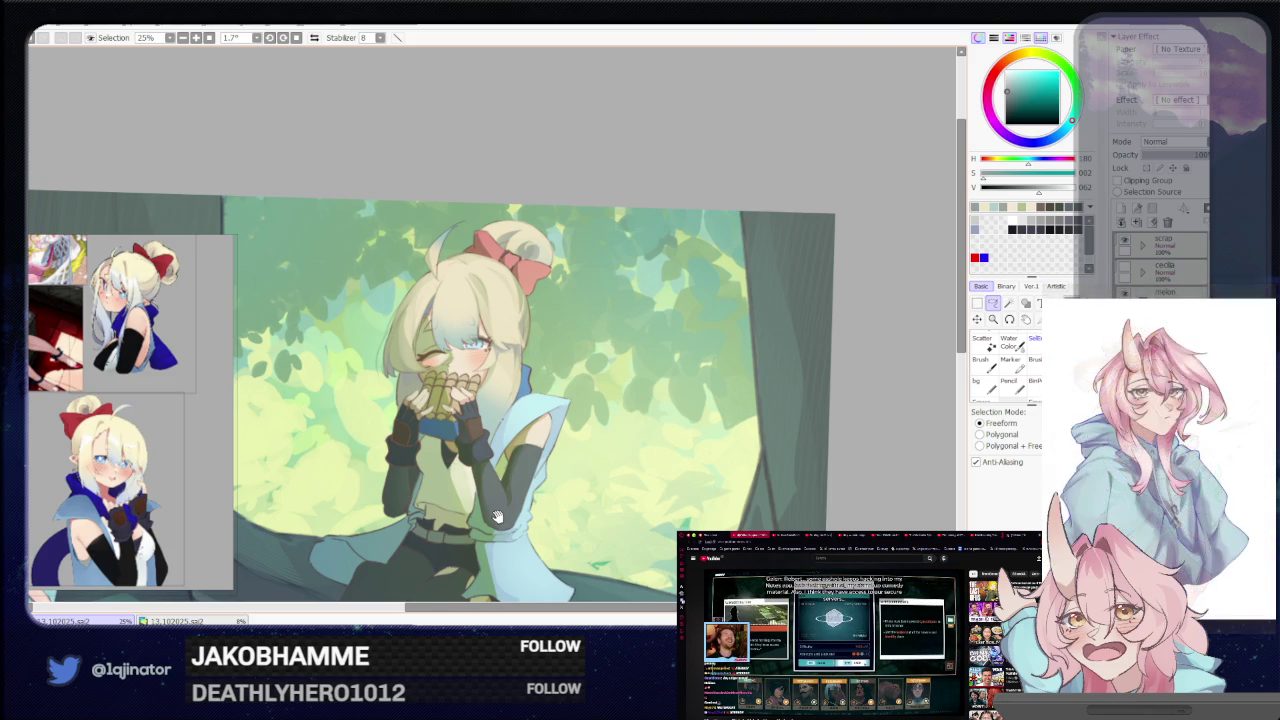
scroll(800, 400, down, 2)
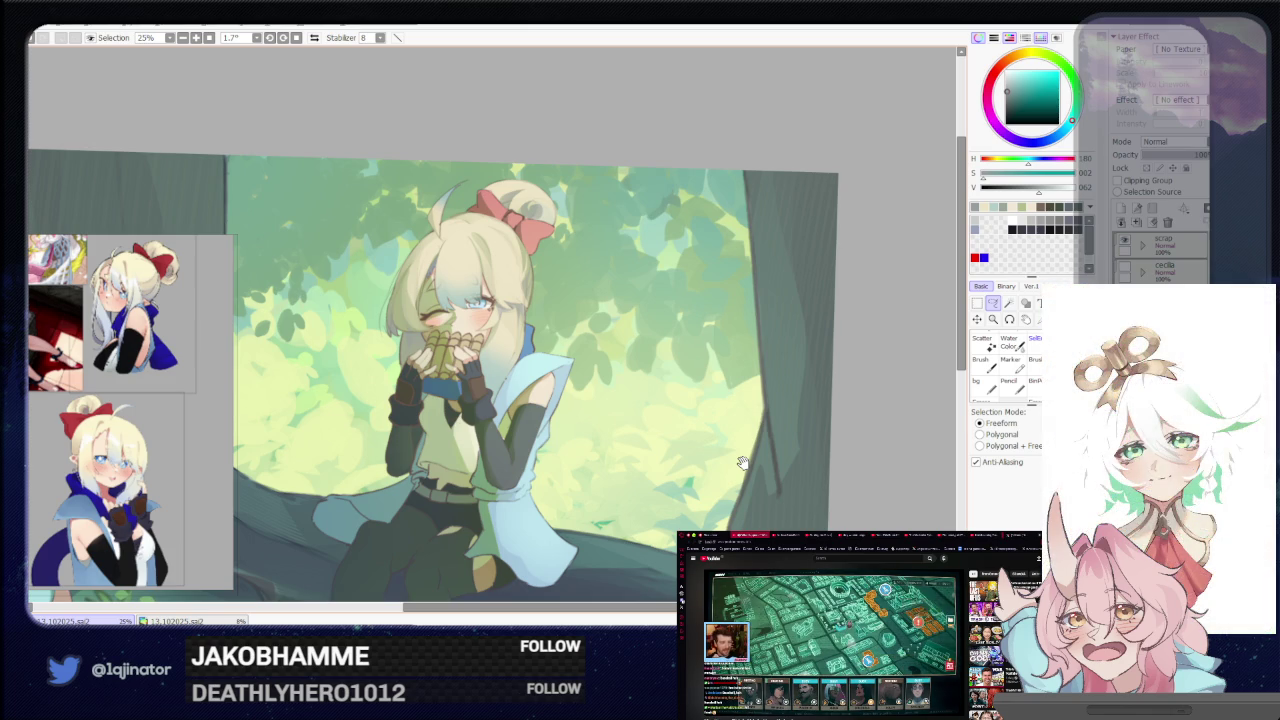
drag(783, 423, 729, 457)
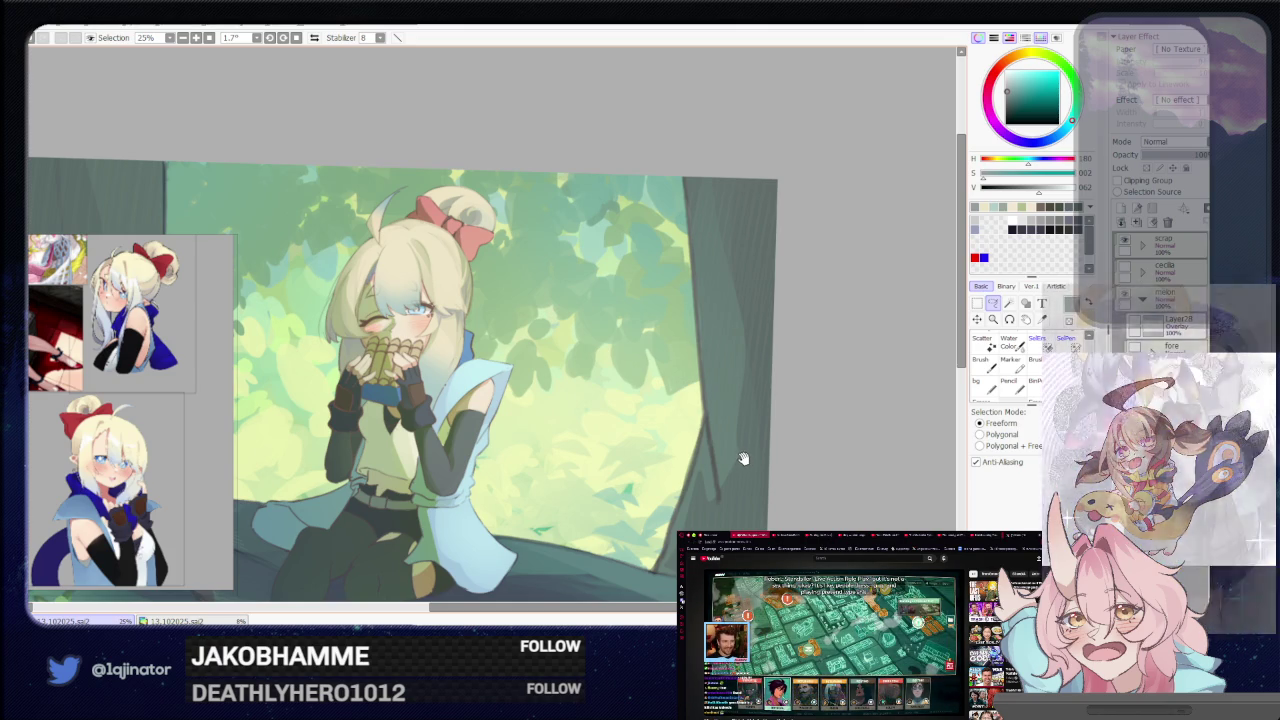
mouse_move(751, 450)
mouse_down()
mouse_move(768, 454)
mouse_move(766, 443)
mouse_up()
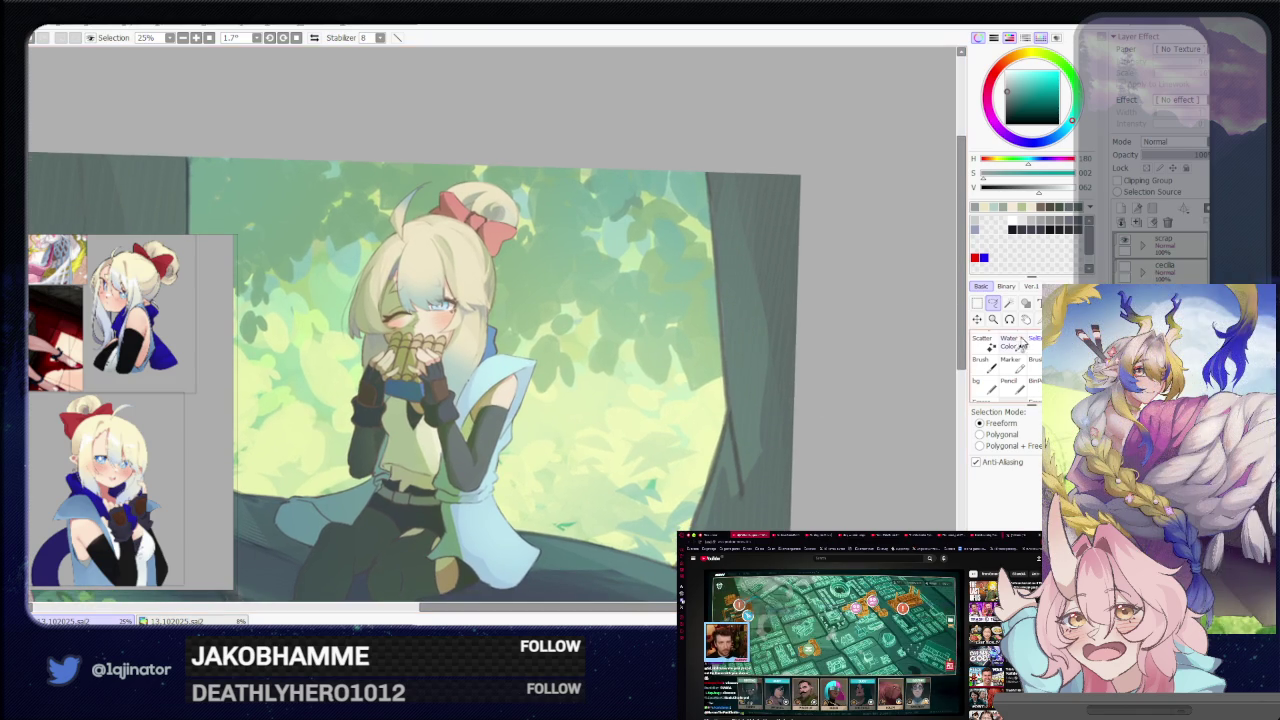
drag(765, 398, 800, 363)
mouse_move(794, 429)
mouse_down()
mouse_move(819, 449)
mouse_move(817, 399)
mouse_up()
drag(586, 515, 544, 503)
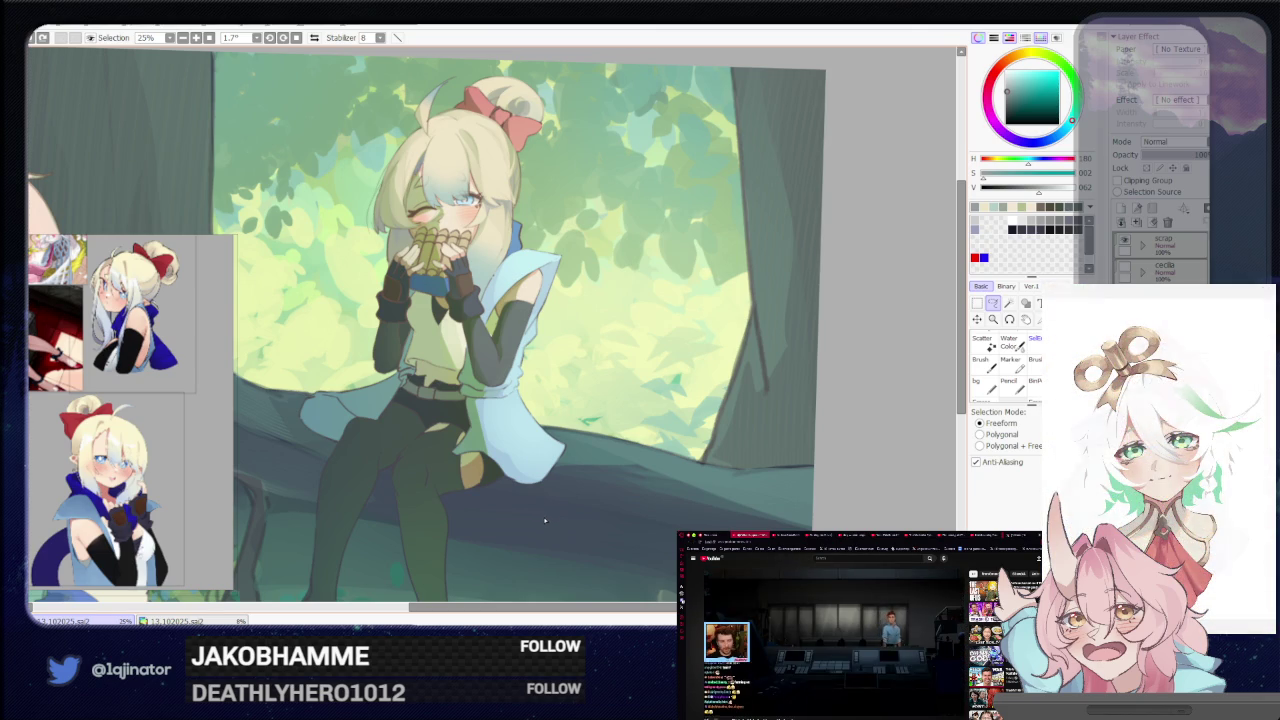
Zoom in and rotate the view onto the girl's torso and coat tails
scroll(543, 491, up, 2)
scroll(543, 491, up, 3)
drag(452, 449, 652, 449)
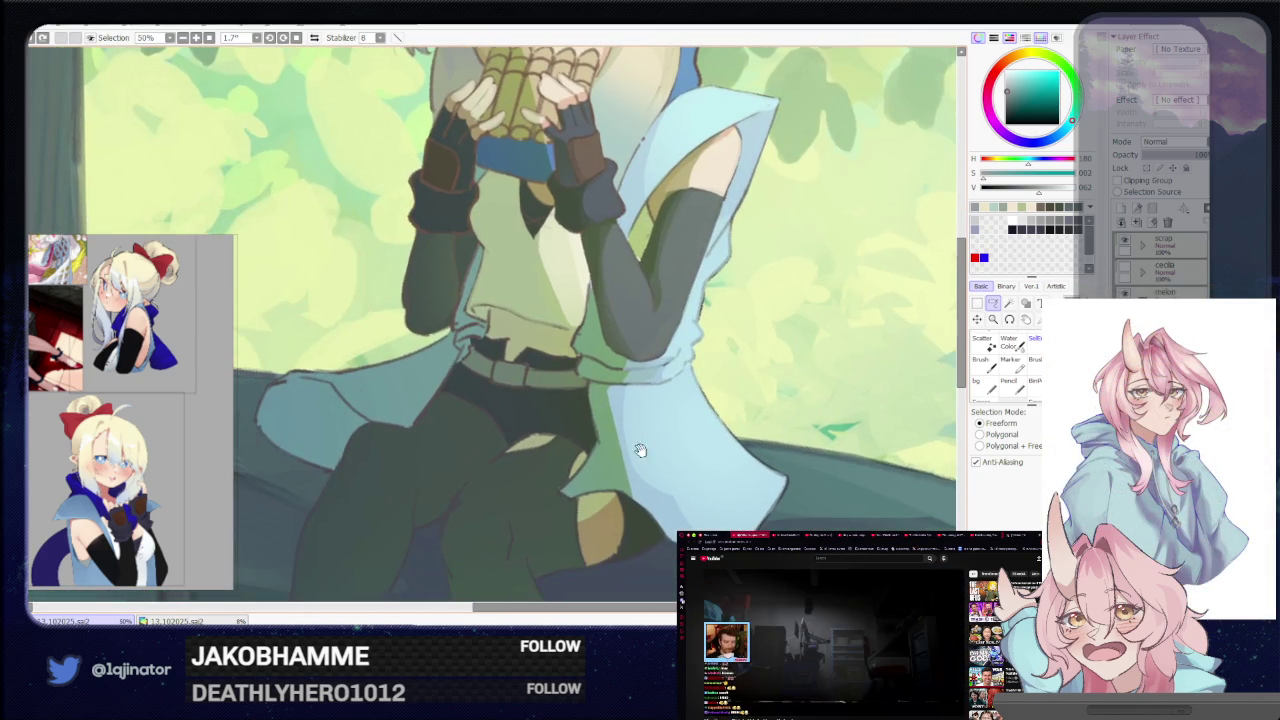
key(b)
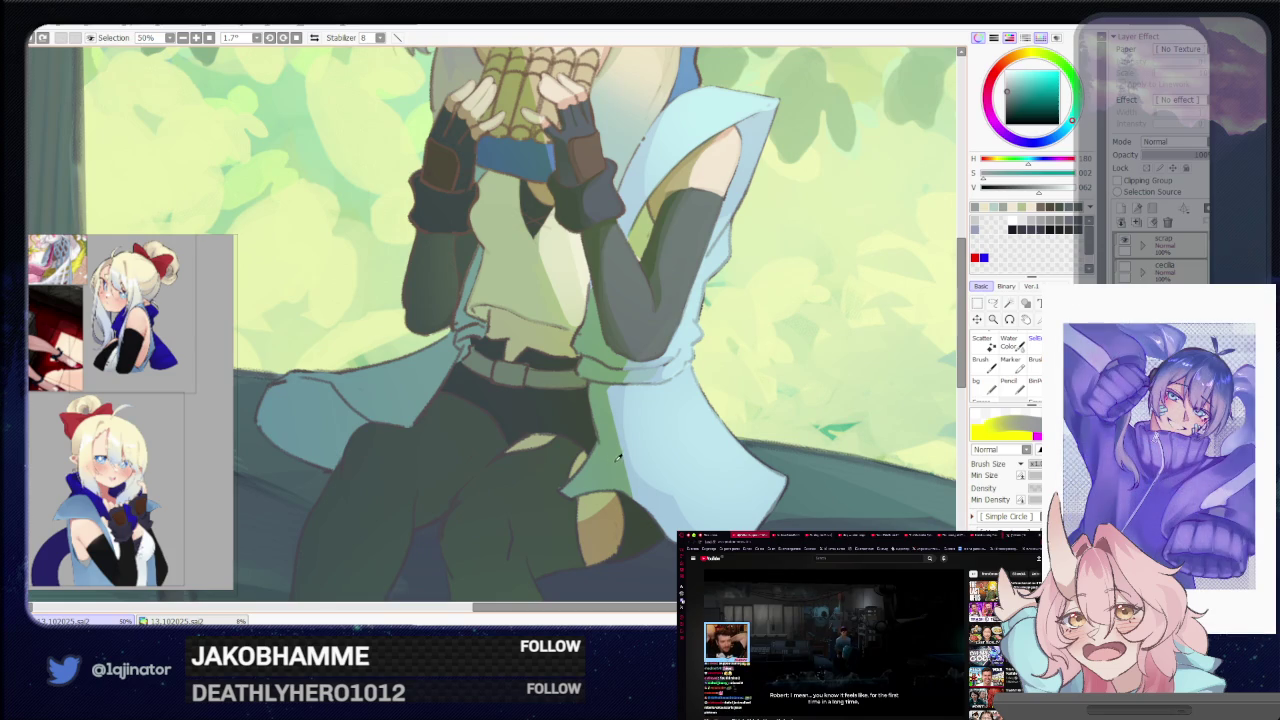
key(l)
drag(412, 437, 502, 457)
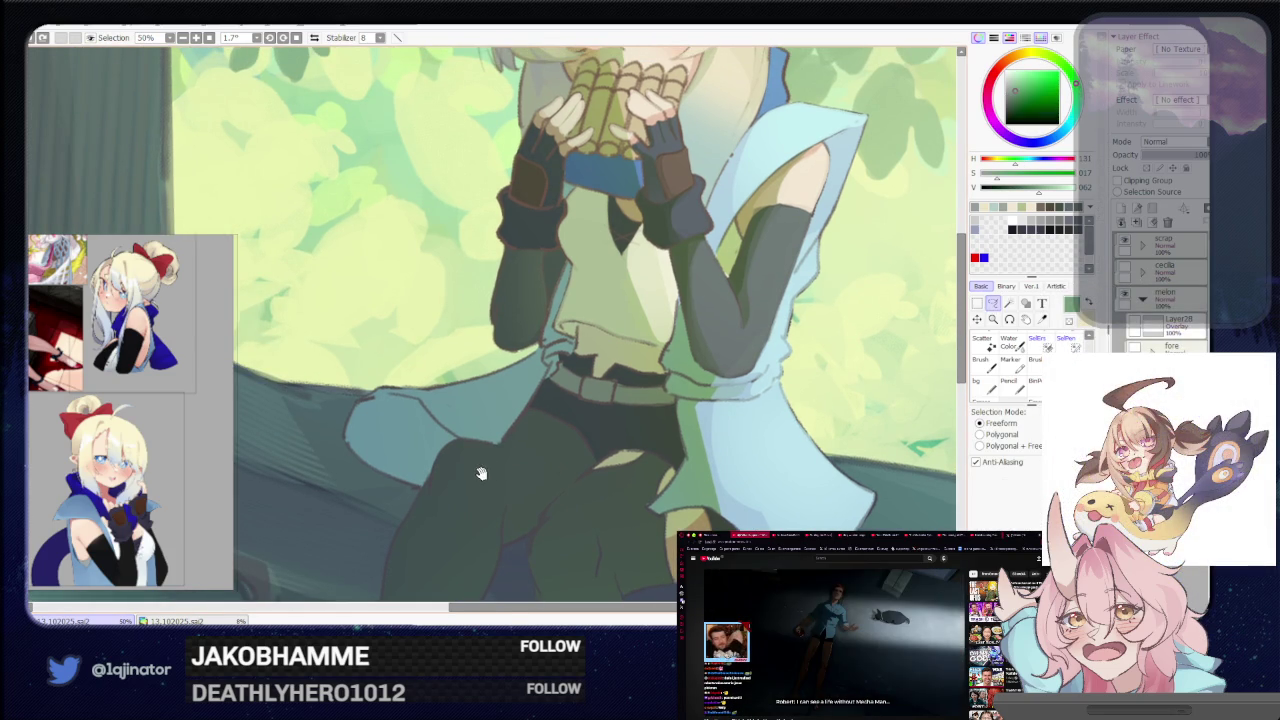
drag(449, 463, 461, 485)
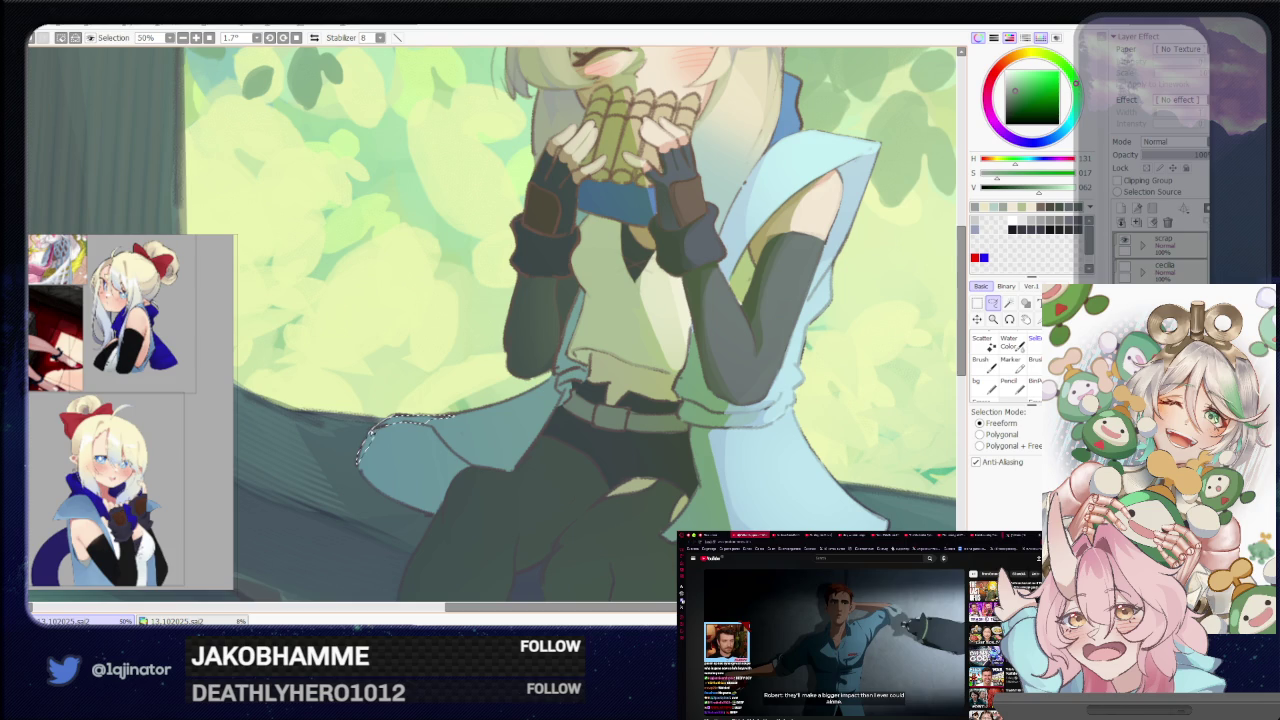
drag(405, 423, 438, 460)
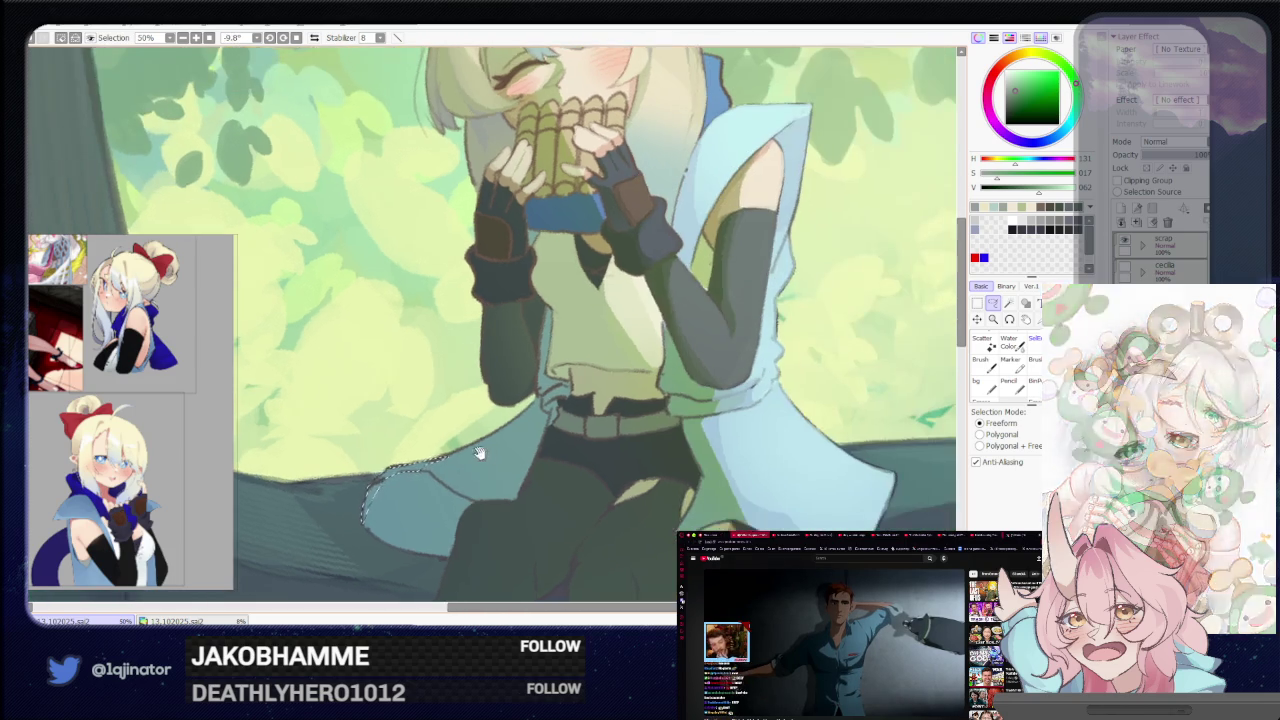
Lasso the left flap of the pale blue coat, then zoom out and switch to the brush
mouse_move(470, 449)
mouse_down()
mouse_move(503, 430)
mouse_move(480, 450)
mouse_move(493, 447)
mouse_up()
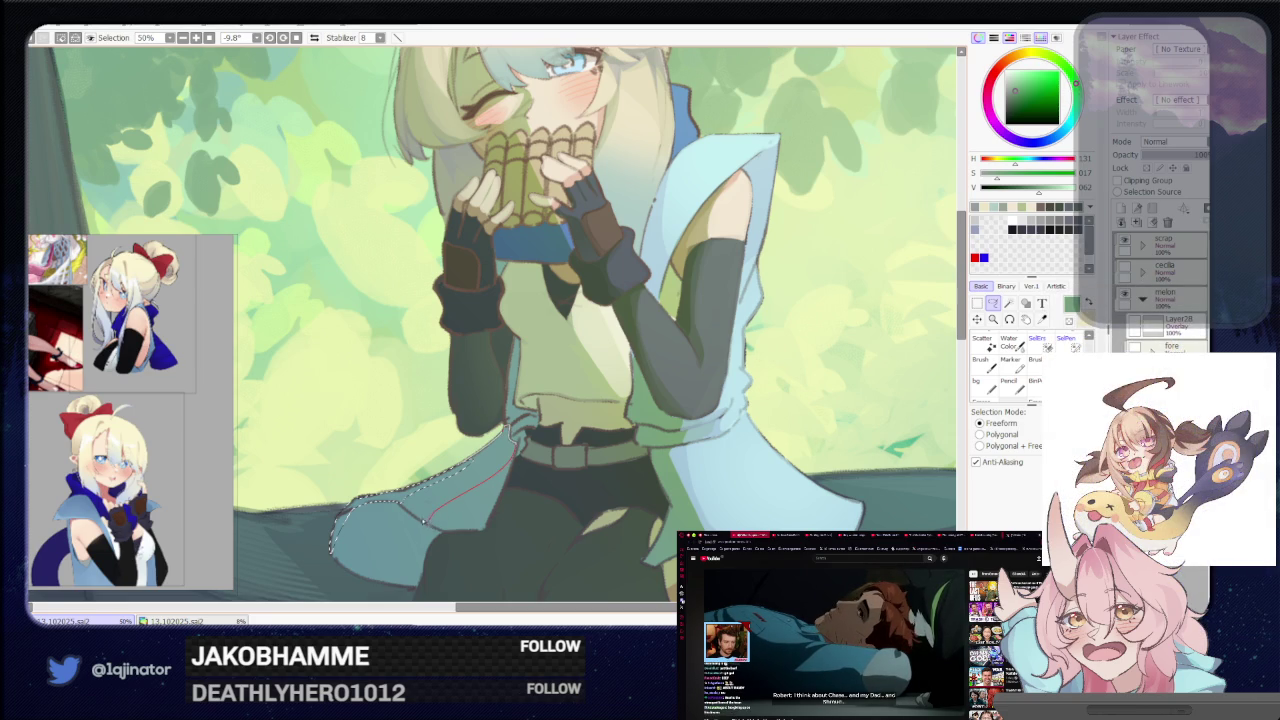
drag(424, 521, 417, 507)
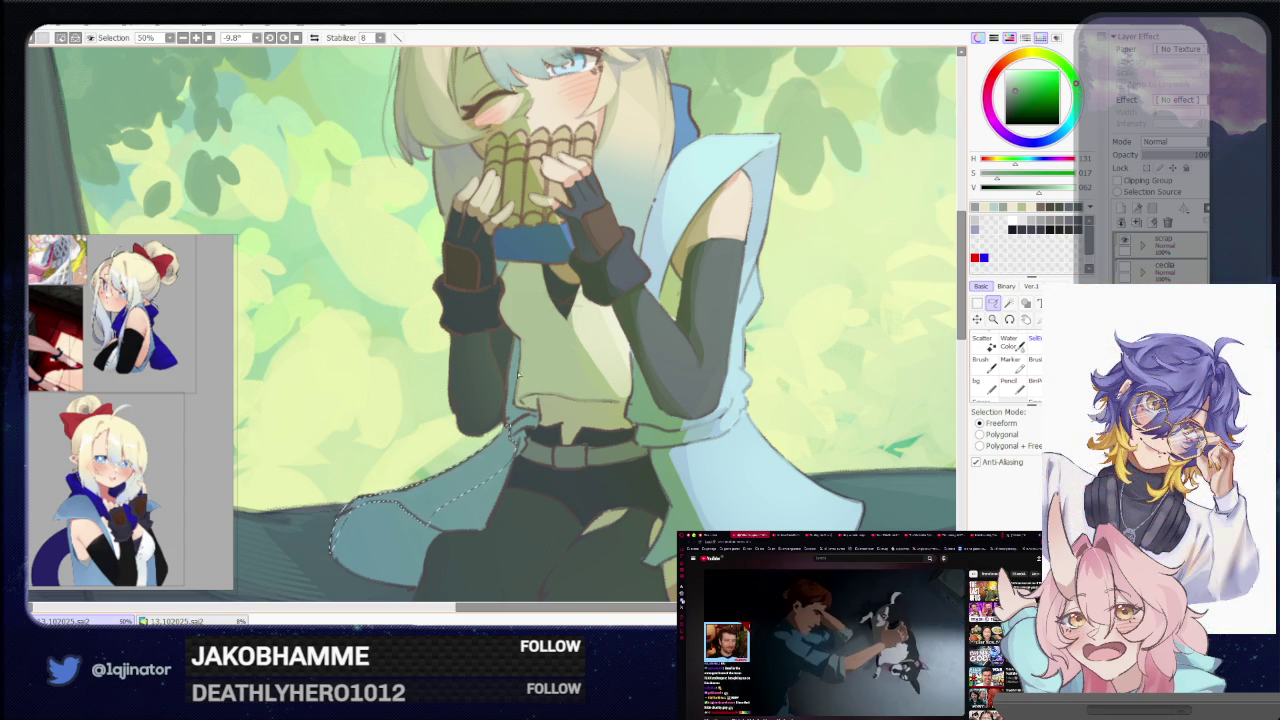
scroll(515, 400, up, 1)
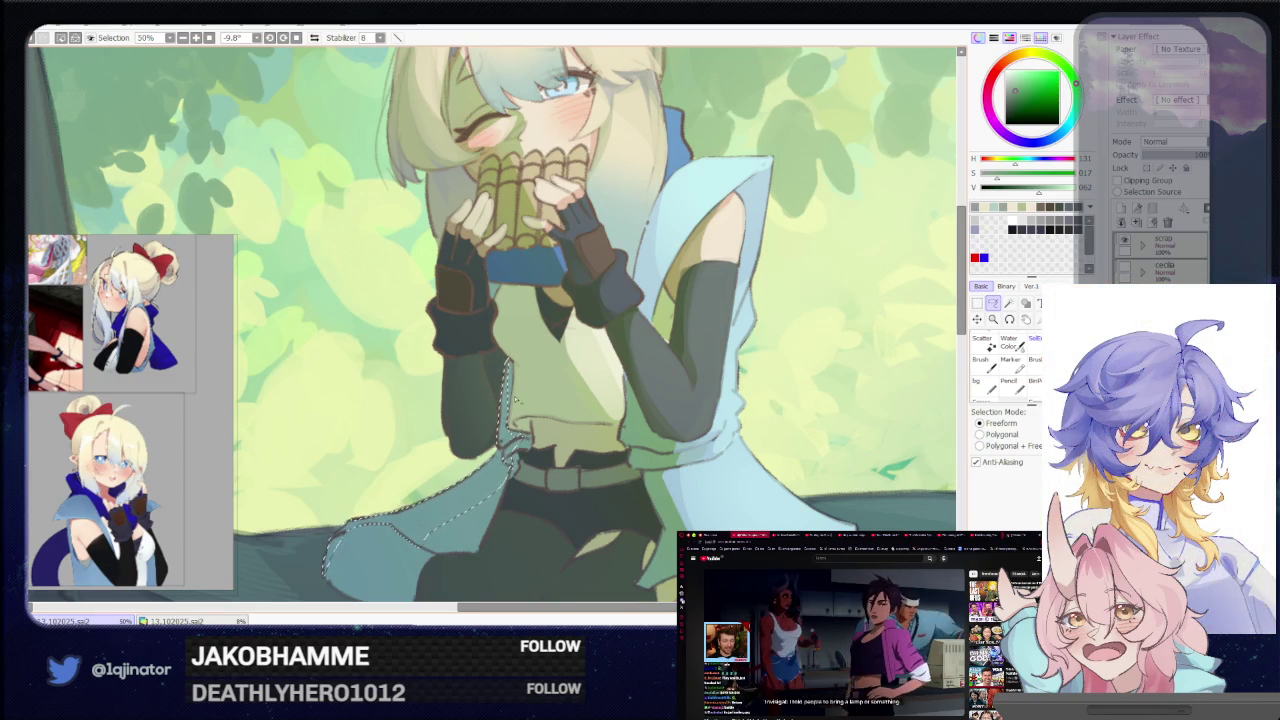
key(minus)
key(minus)
key(b)
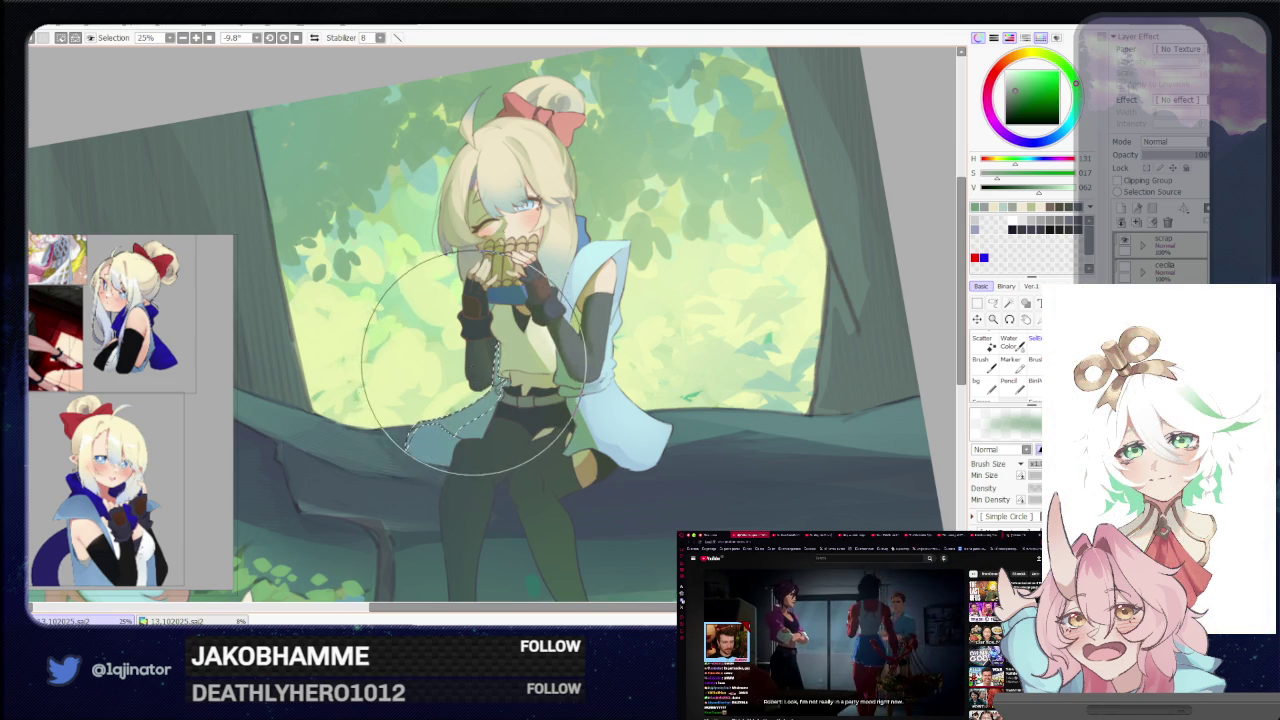
scroll(875, 327, down, 1)
key(l)
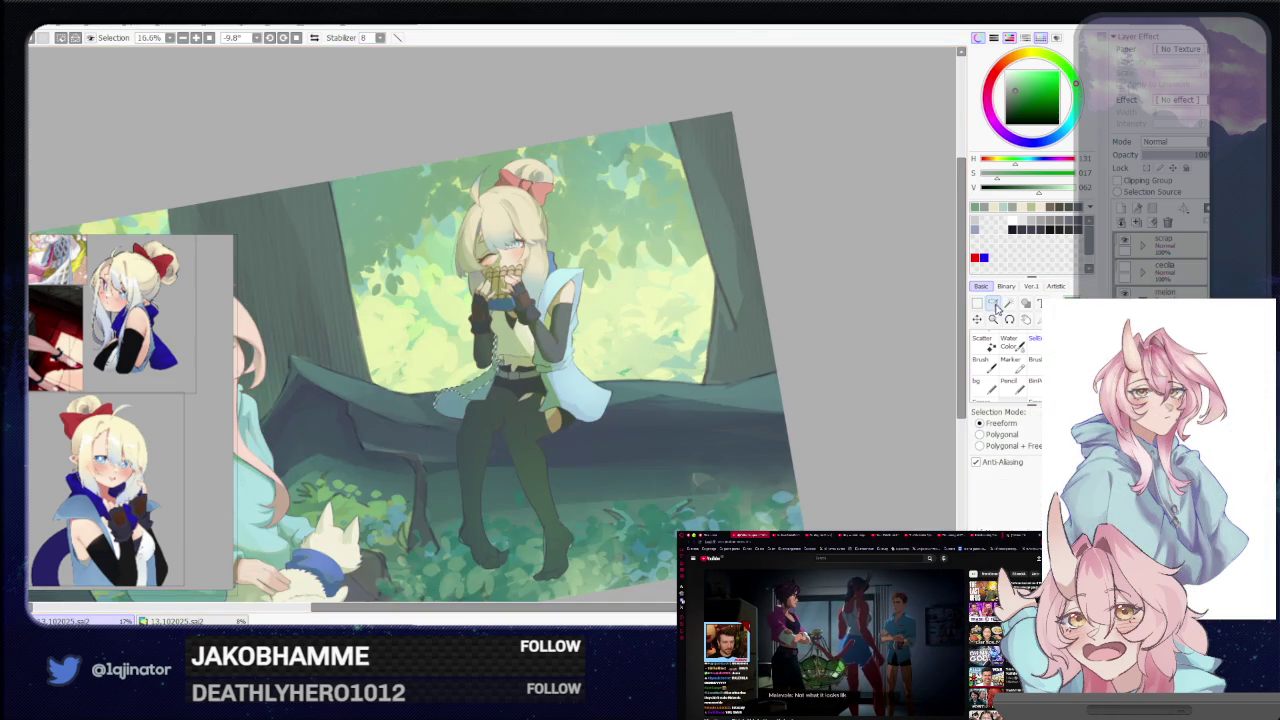
drag(729, 358, 680, 435)
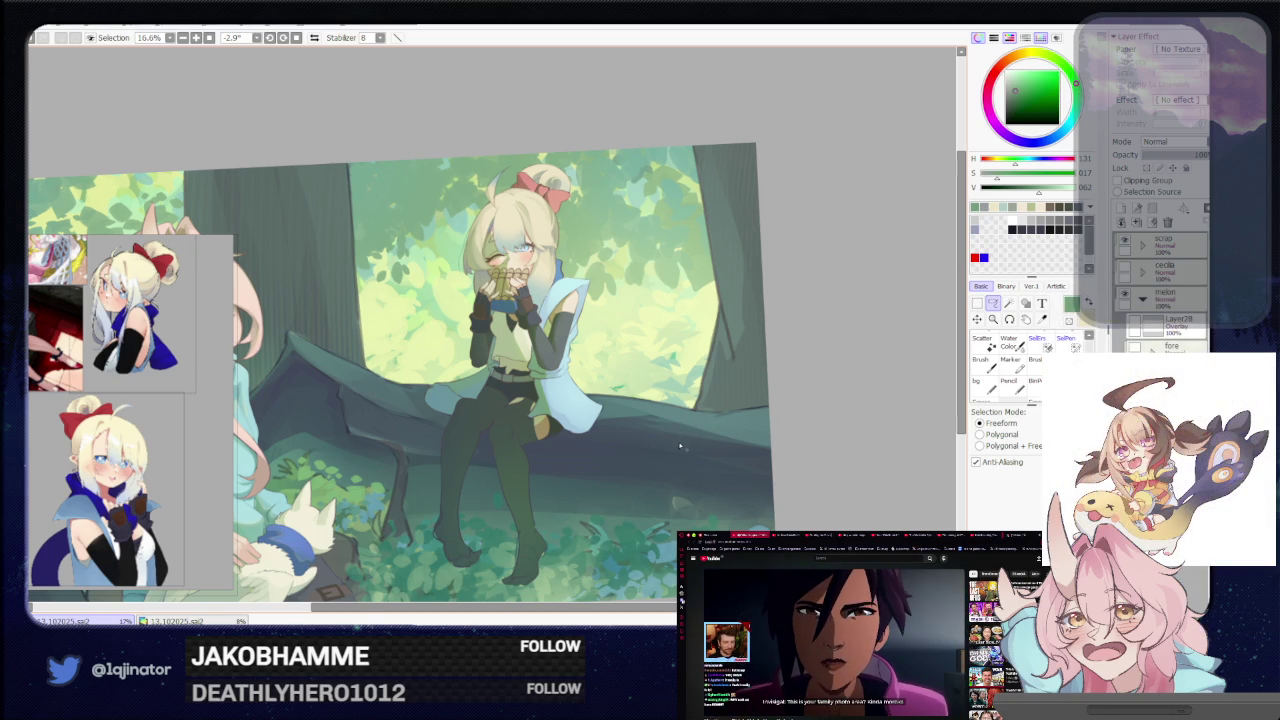
scroll(679, 436, up, 1)
drag(675, 456, 667, 459)
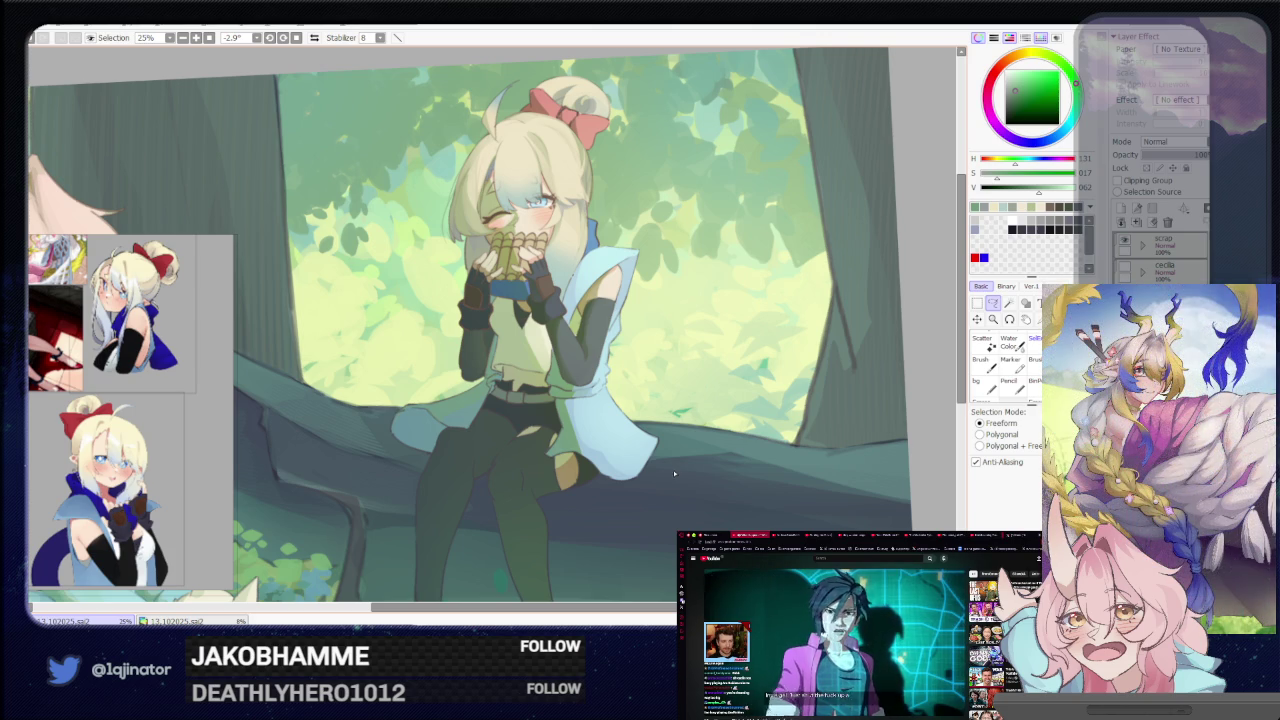
drag(689, 471, 714, 409)
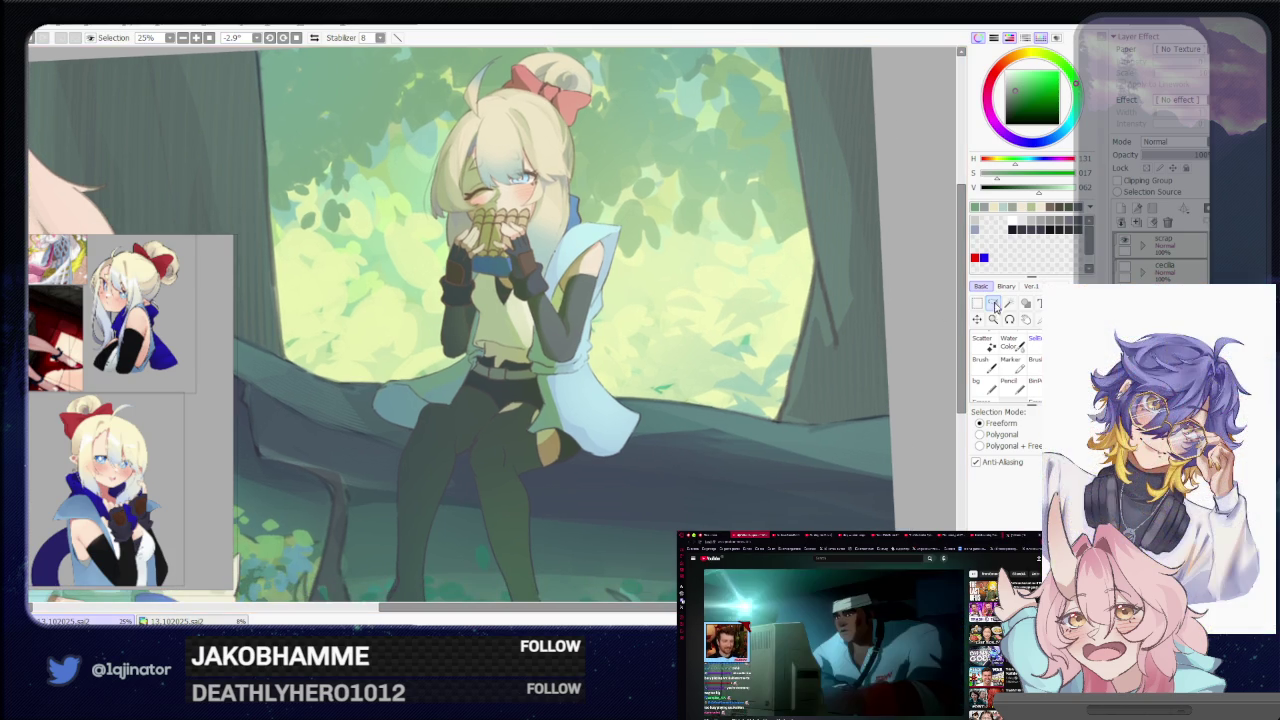
scroll(700, 420, up, 1)
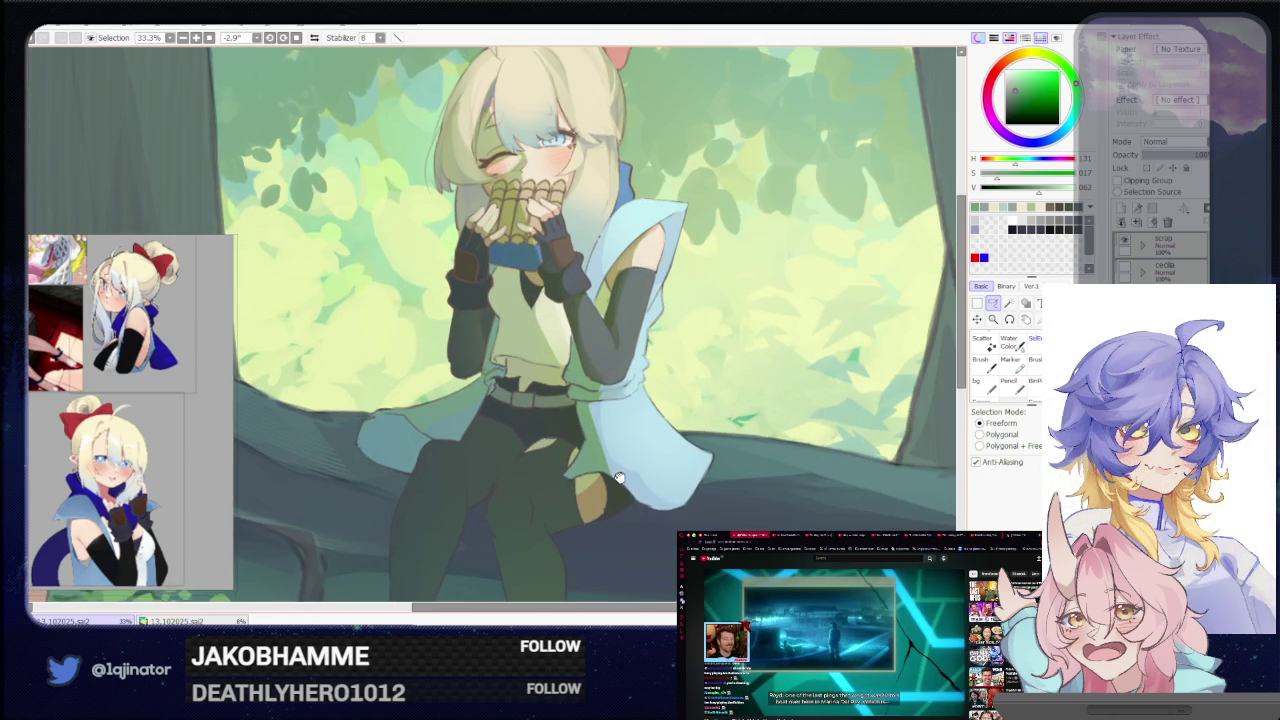
mouse_move(618, 440)
mouse_down()
mouse_move(608, 464)
mouse_move(553, 468)
mouse_up()
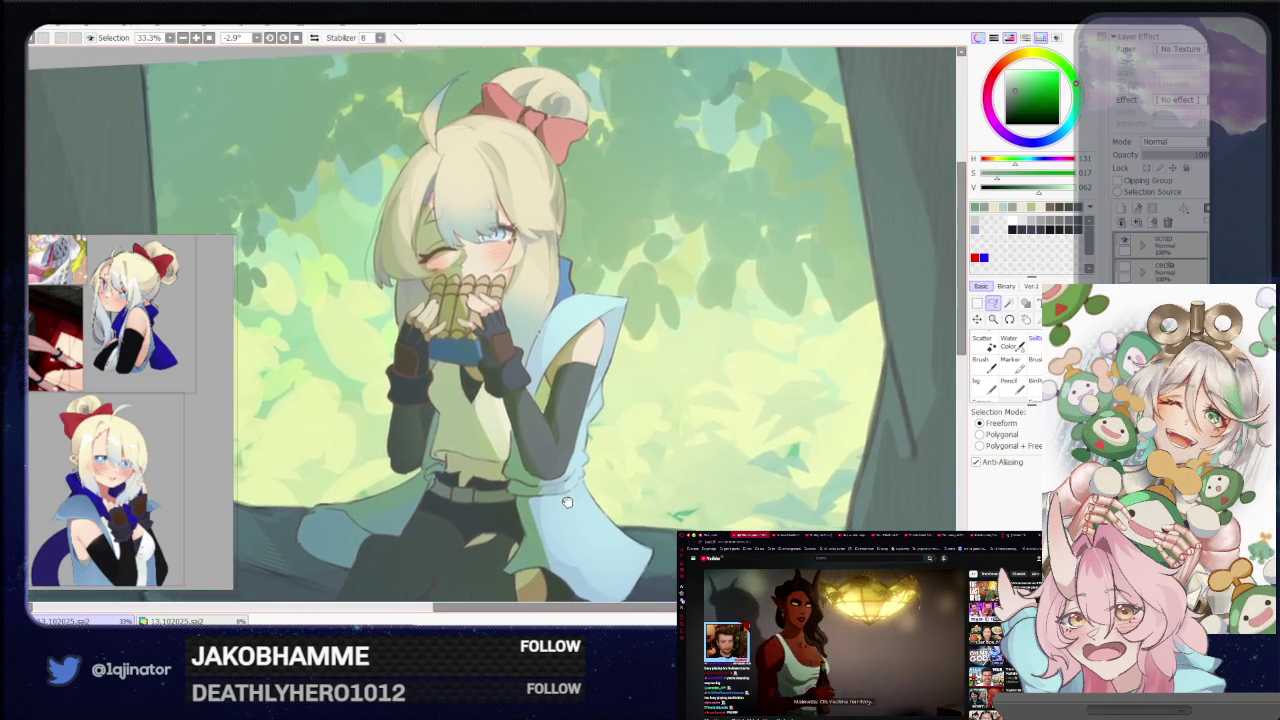
drag(796, 315, 796, 362)
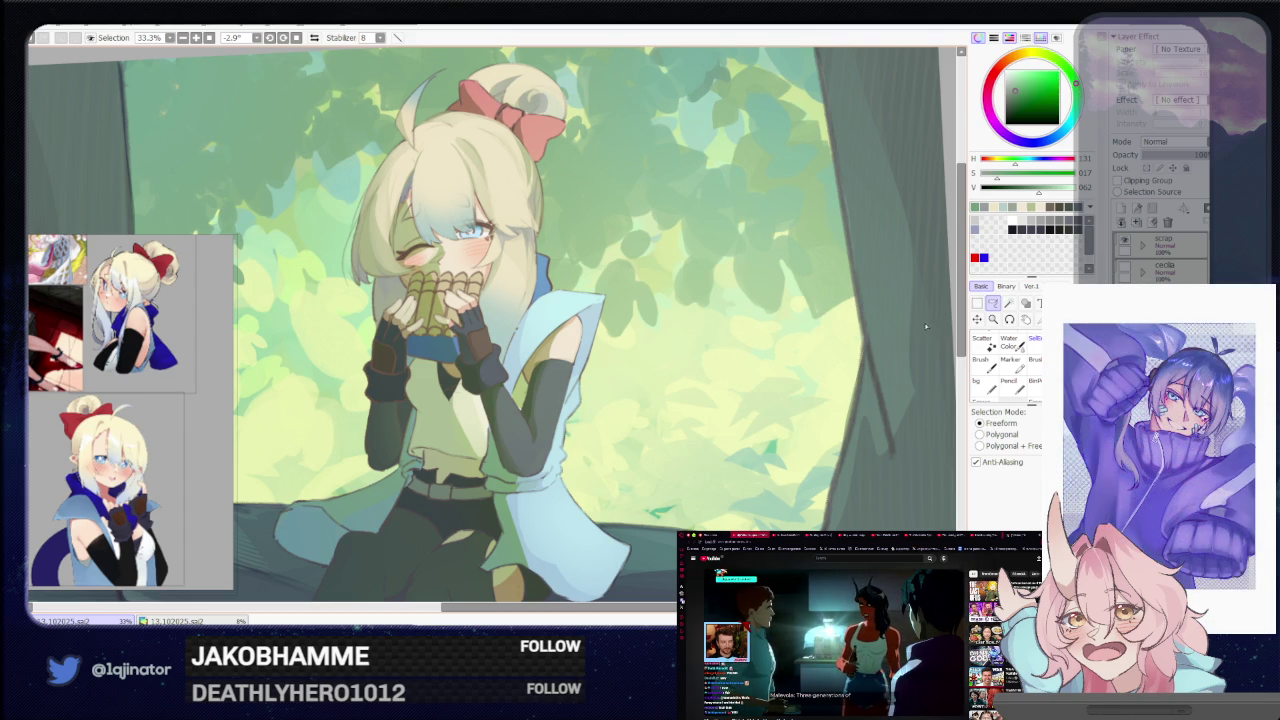
drag(613, 448, 618, 458)
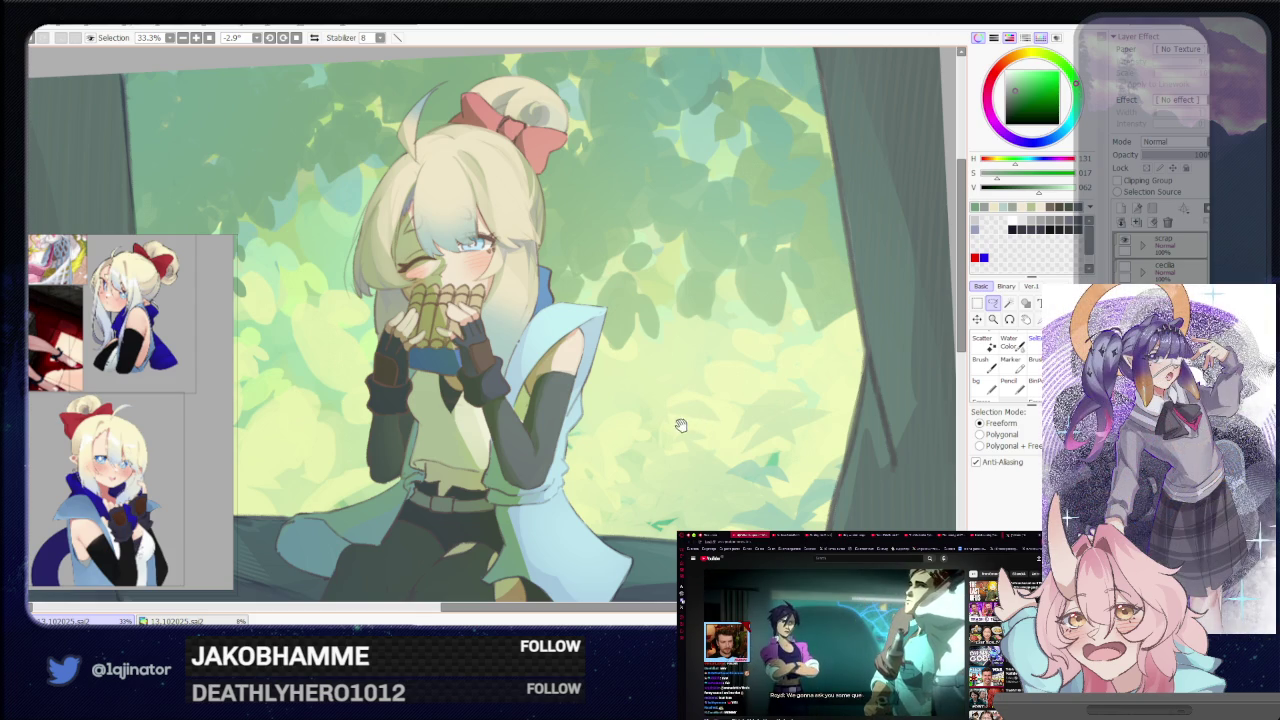
drag(680, 425, 665, 424)
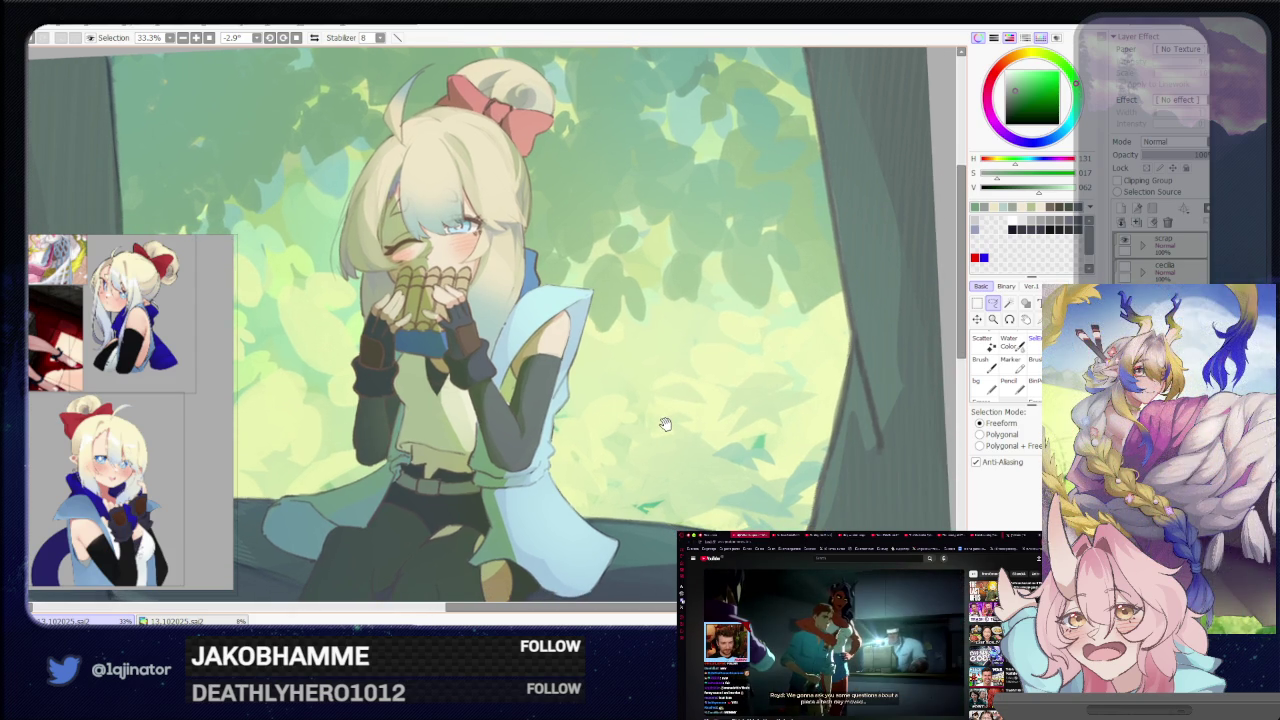
key(Home)
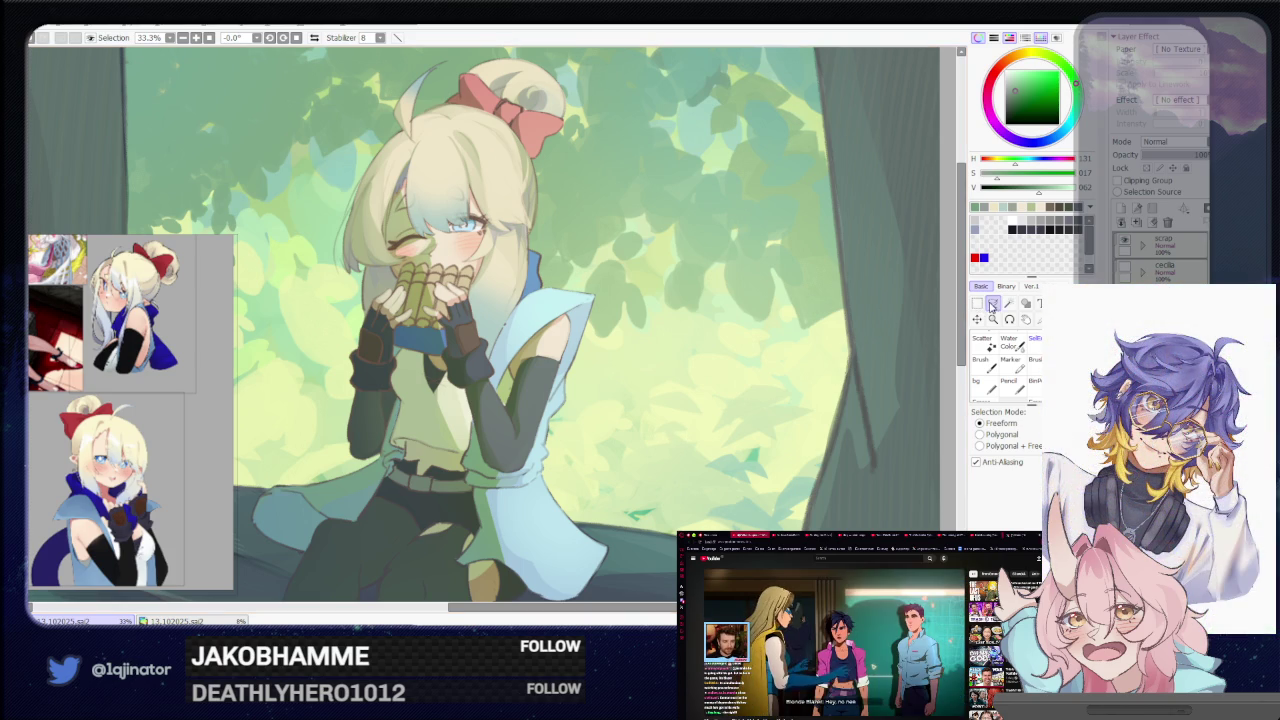
drag(911, 338, 689, 441)
Zoom in on the girl's face and pan pipes and switch to the Brush tool
scroll(689, 441, up, 1)
scroll(689, 441, up, 1)
scroll(578, 452, up, 1)
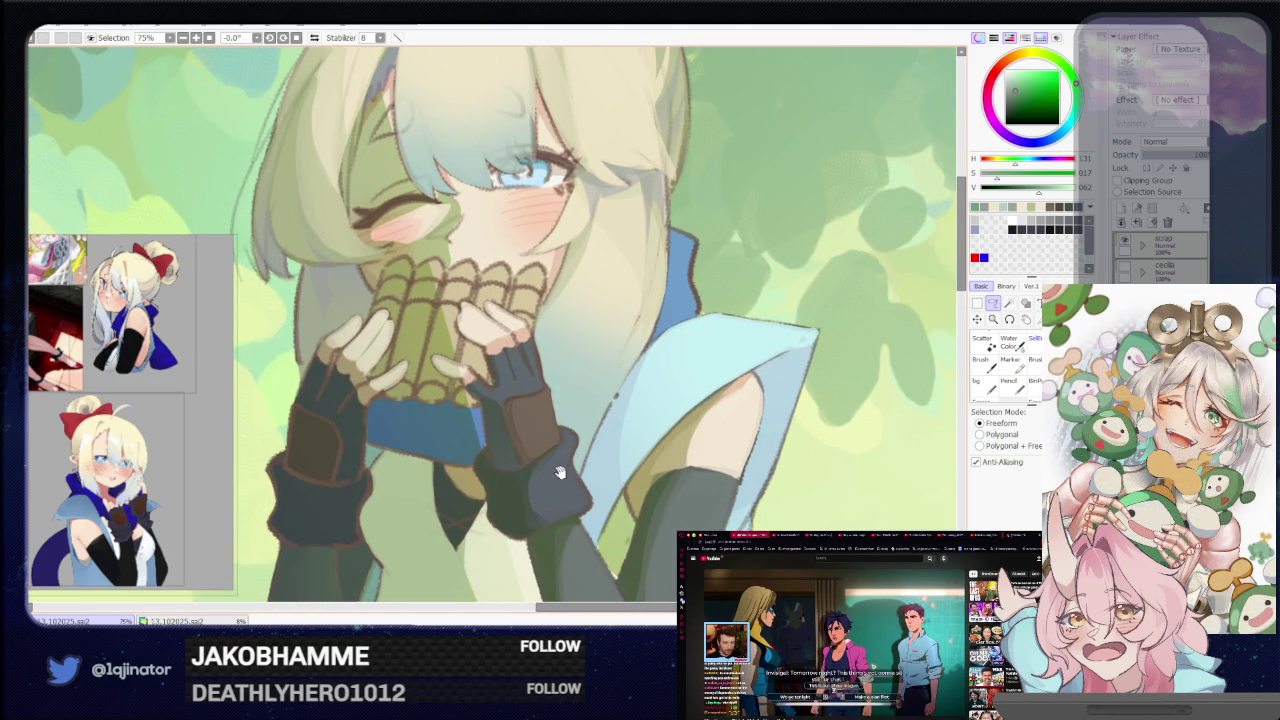
drag(556, 478, 591, 563)
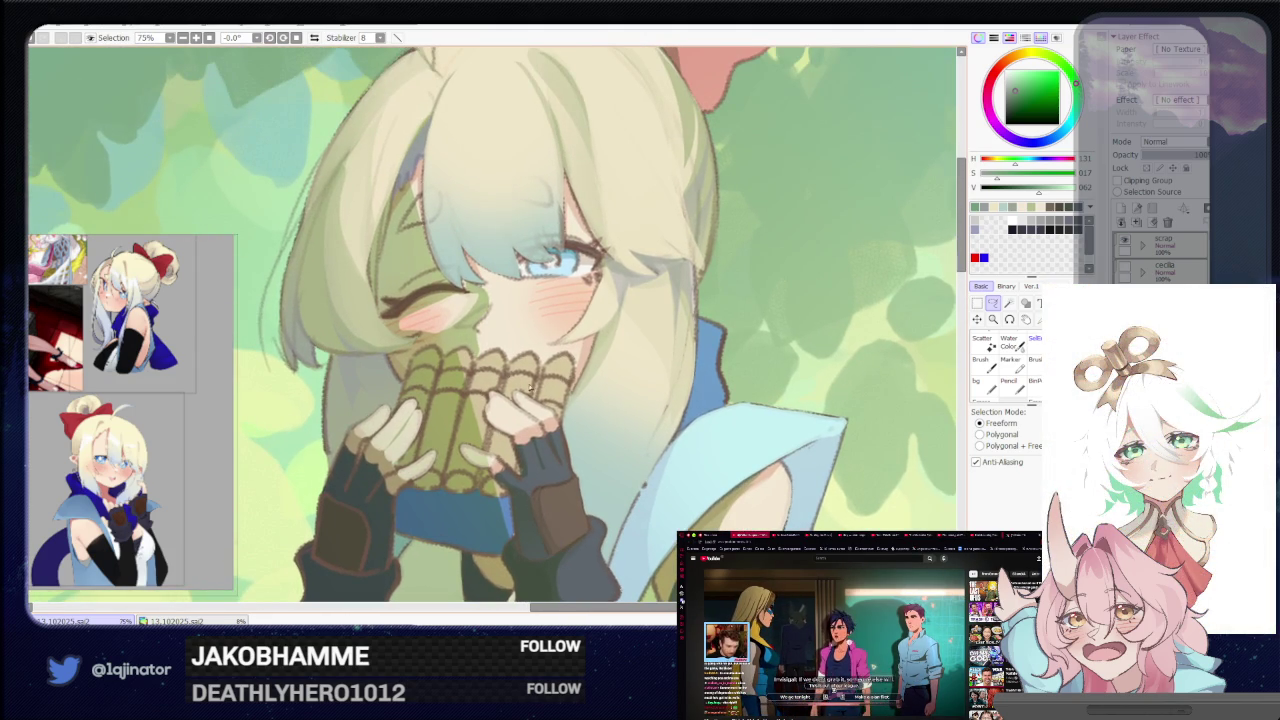
key(b)
scroll(617, 378, up, 1)
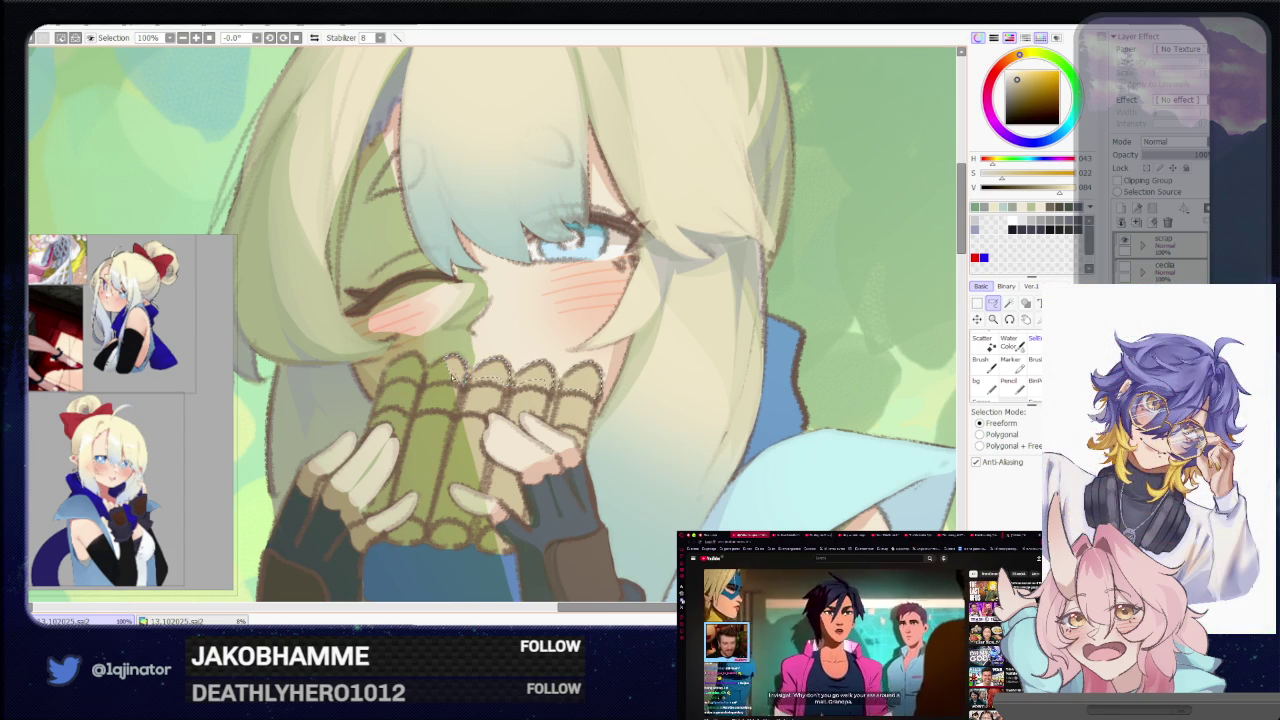
key(b)
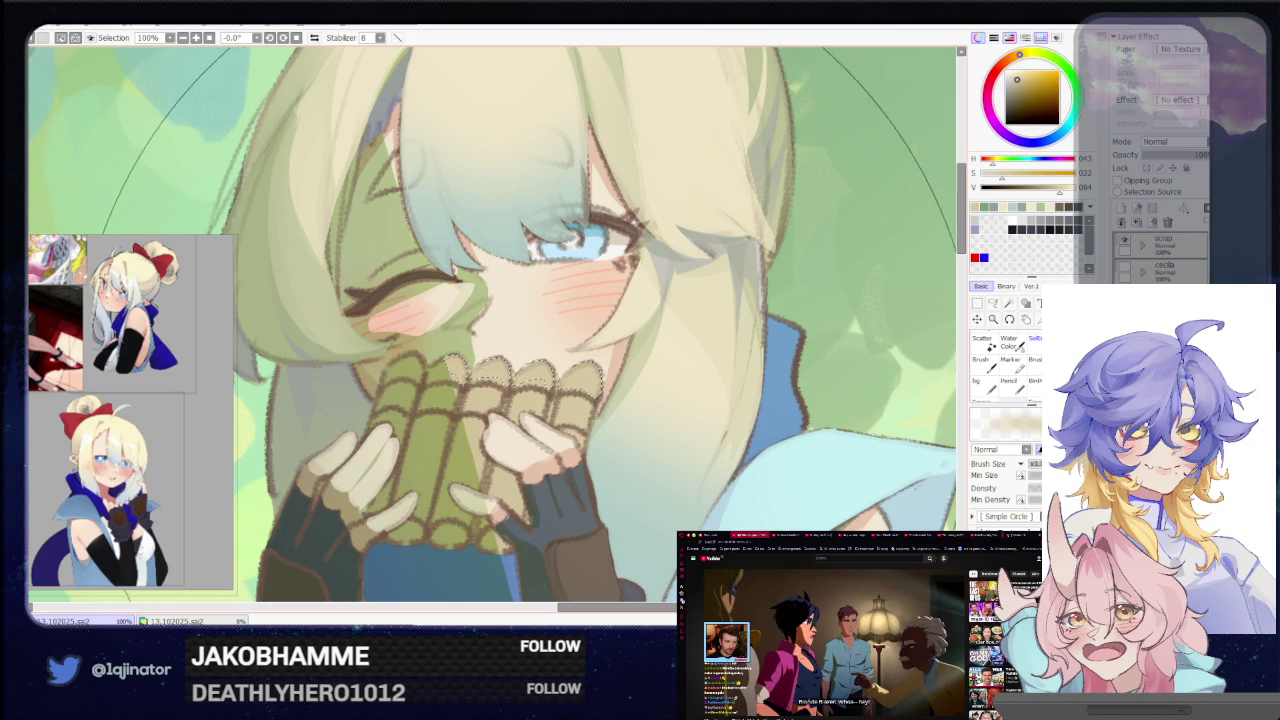
scroll(650, 370, down, 1)
scroll(650, 370, down, 3)
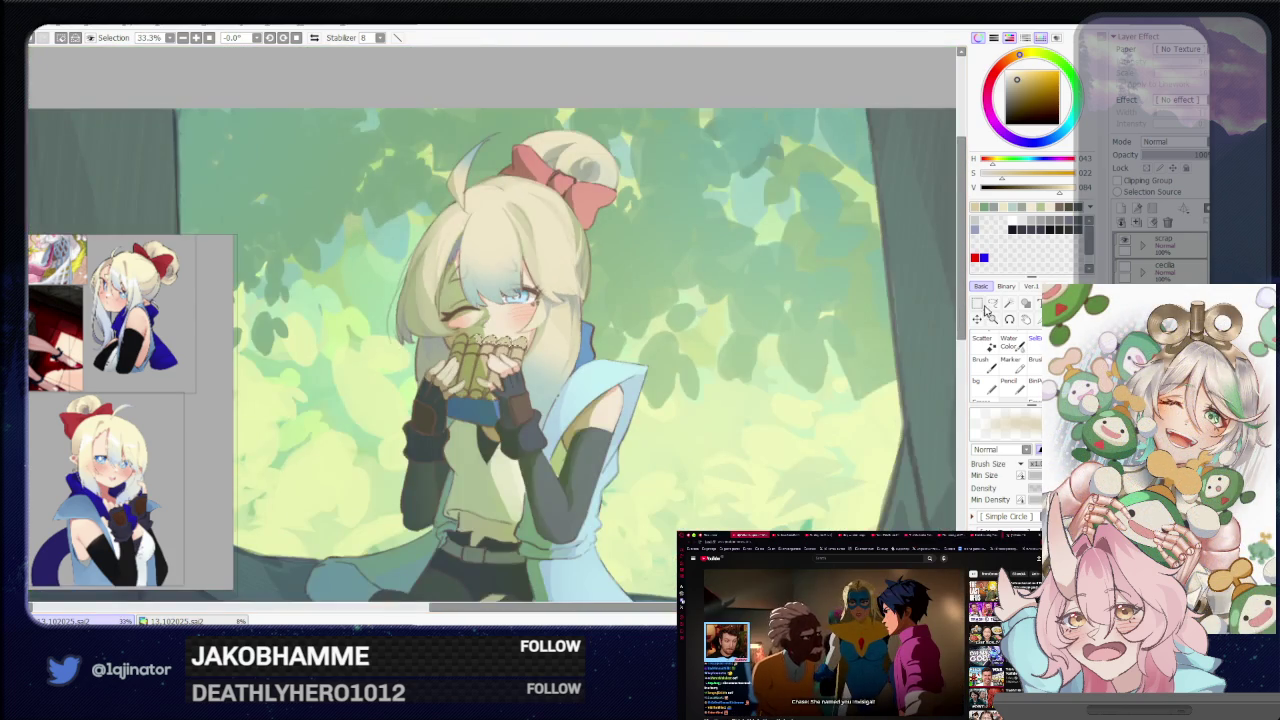
Lasso the pan pipes and repaint their tubes a lighter, yellower green, then zoom back out
key(l)
scroll(598, 380, up, 4)
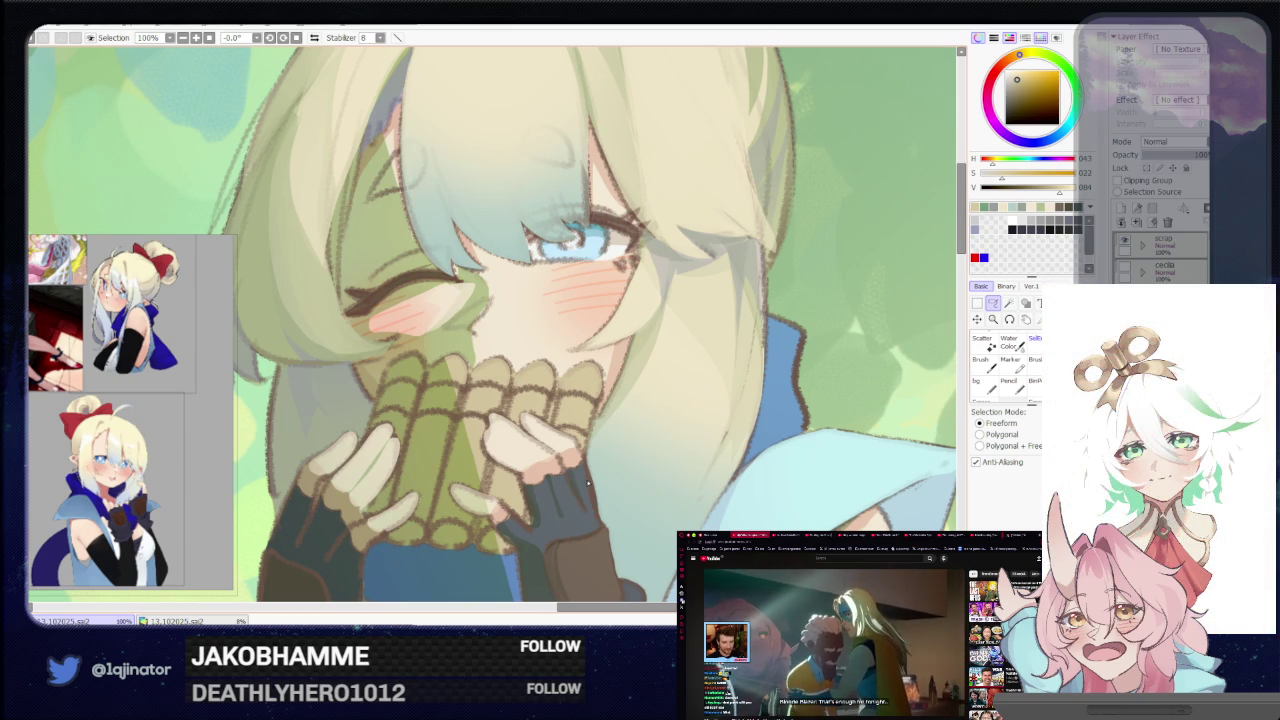
mouse_move(590, 484)
mouse_down()
mouse_move(609, 443)
mouse_move(560, 455)
mouse_up()
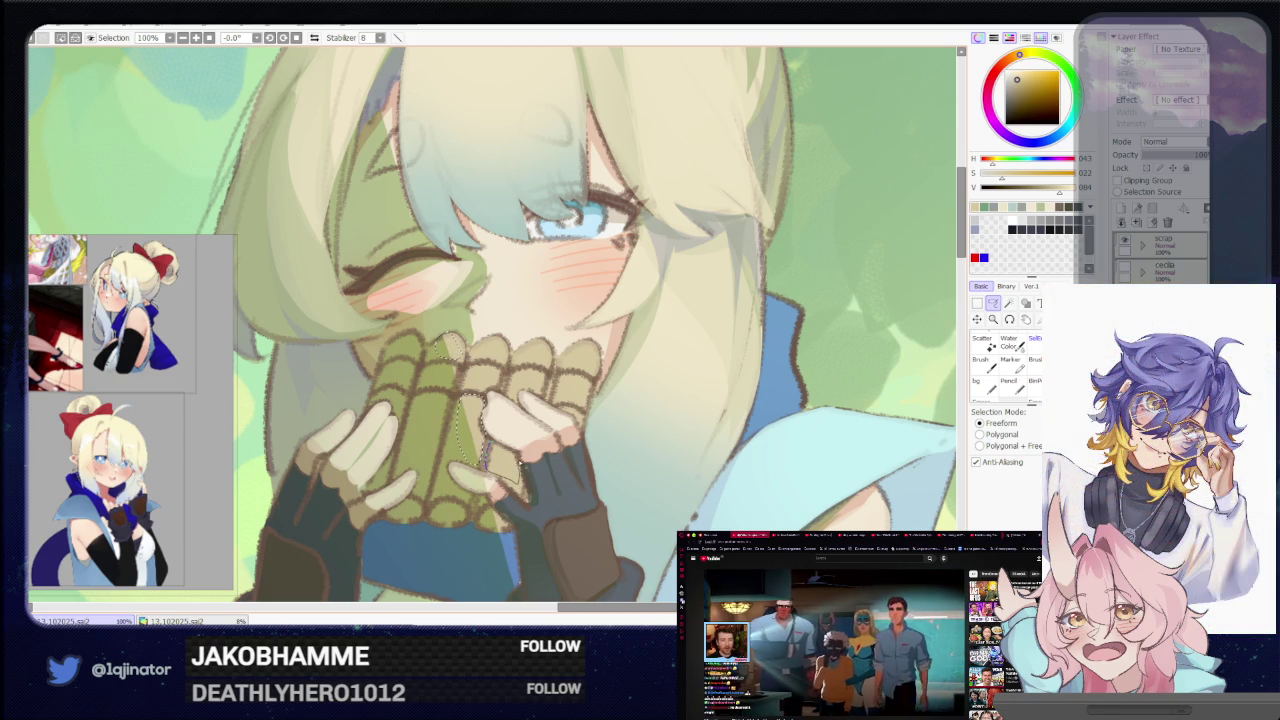
key(b)
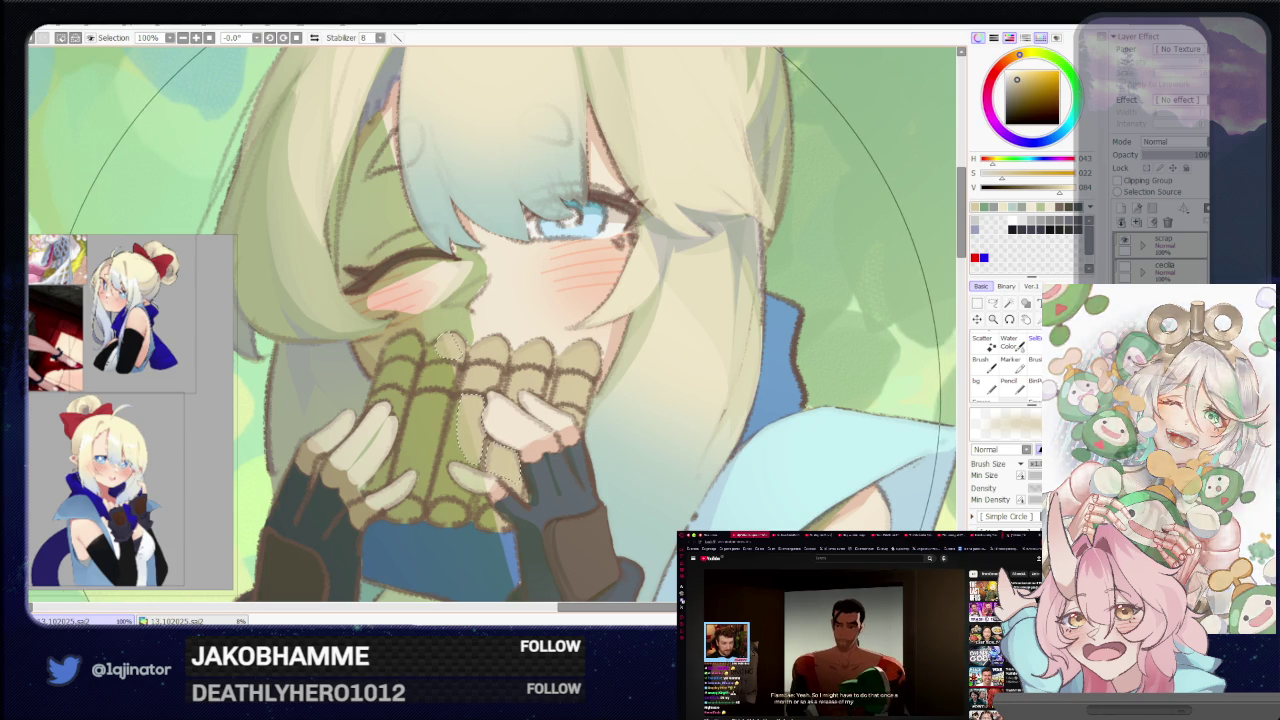
scroll(903, 321, down, 3)
scroll(903, 321, down, 1)
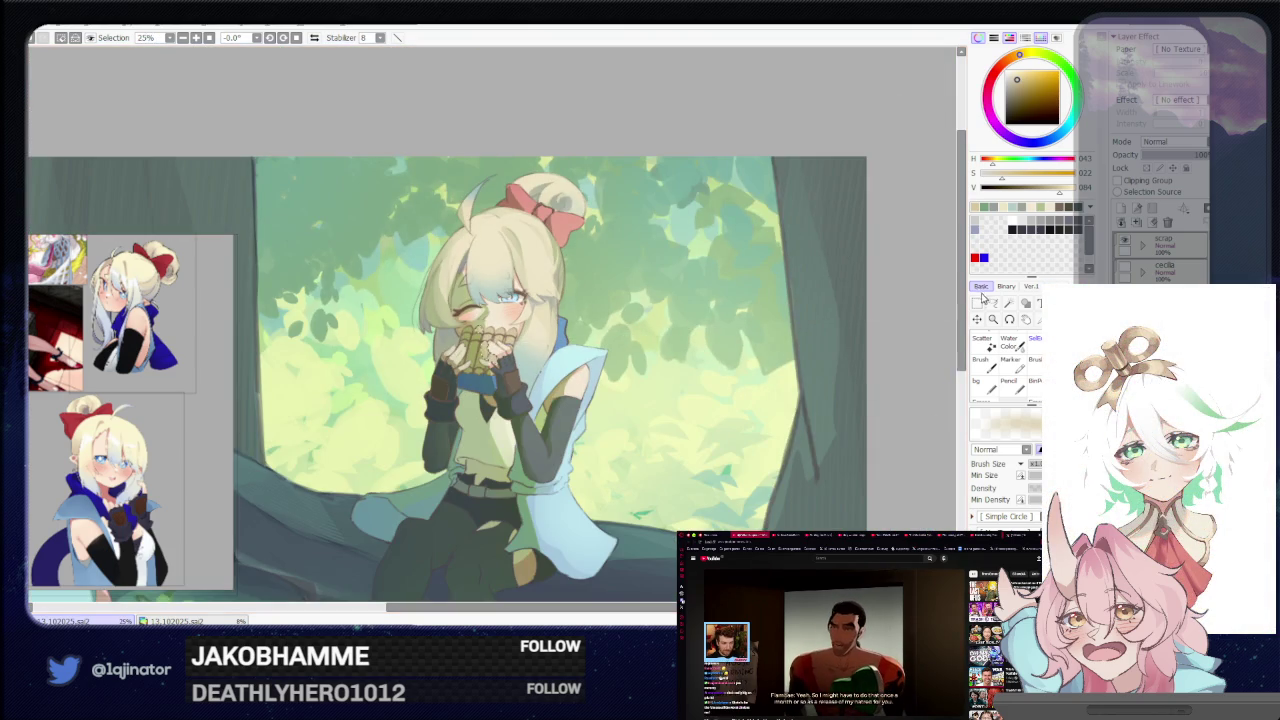
key(m)
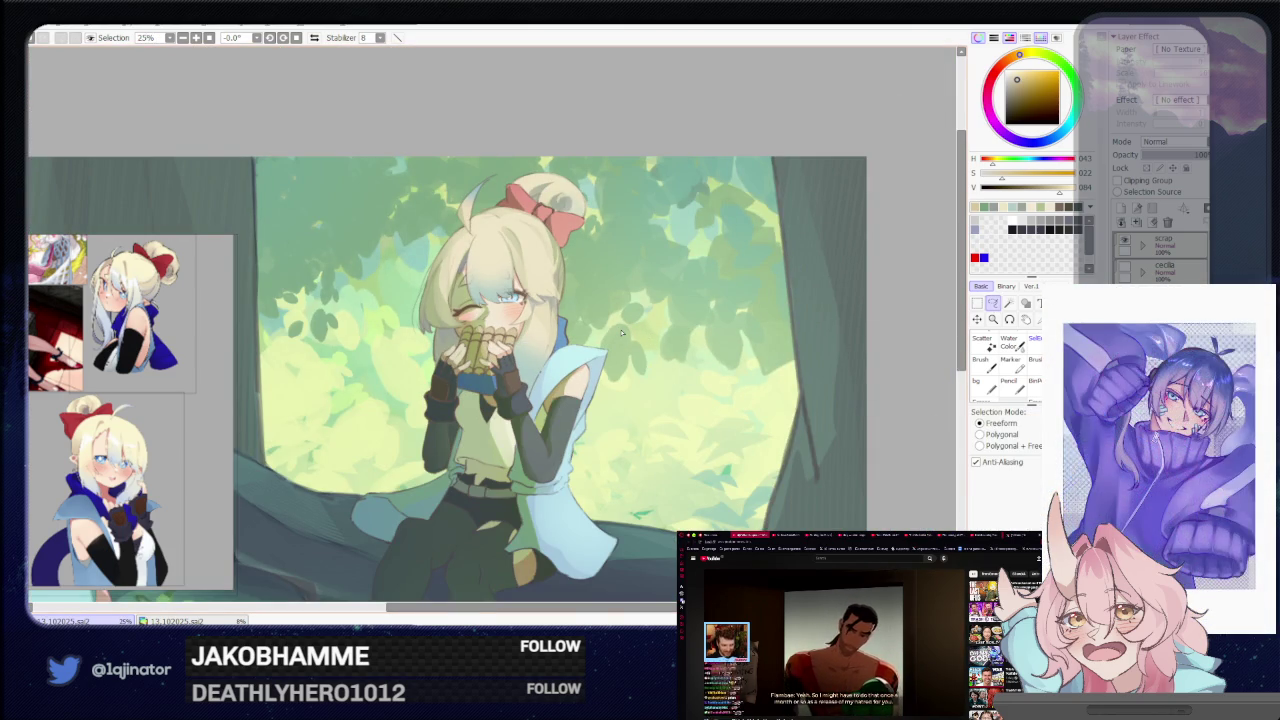
scroll(593, 420, up, 2)
scroll(593, 420, up, 1)
scroll(512, 411, up, 1)
drag(579, 437, 551, 443)
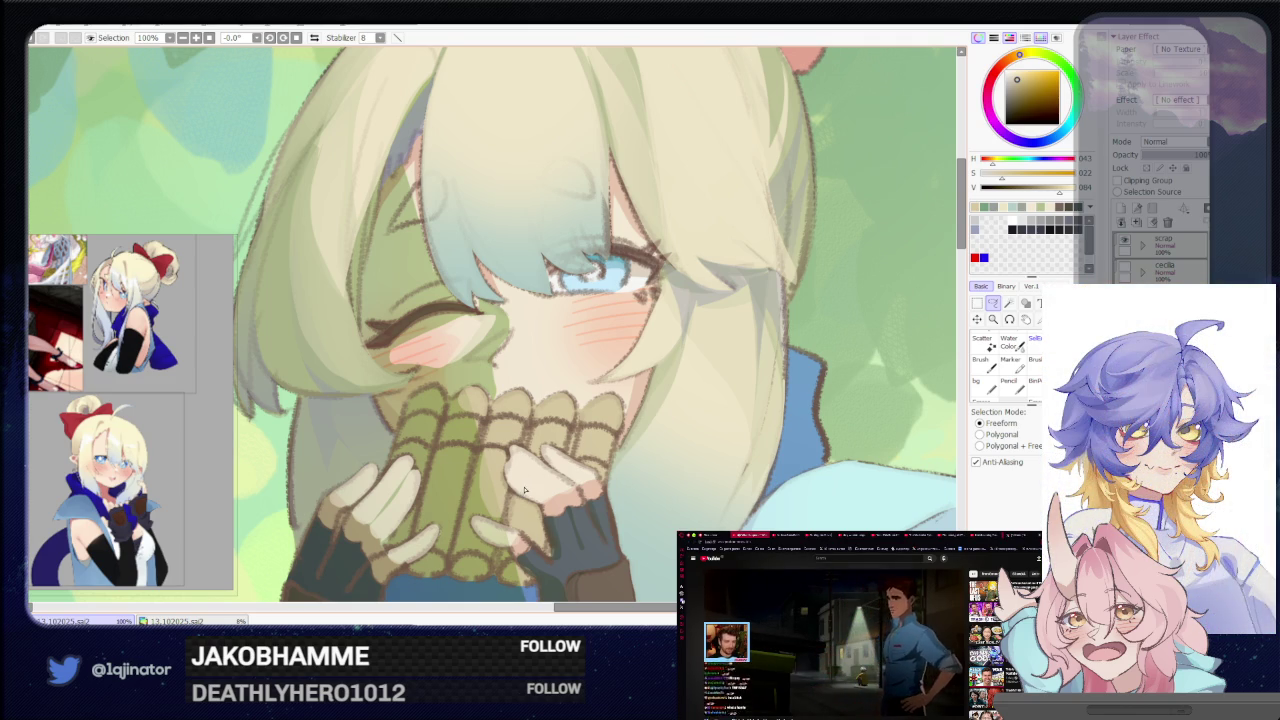
mouse_move(522, 487)
mouse_down()
mouse_move(643, 402)
mouse_move(639, 418)
mouse_up()
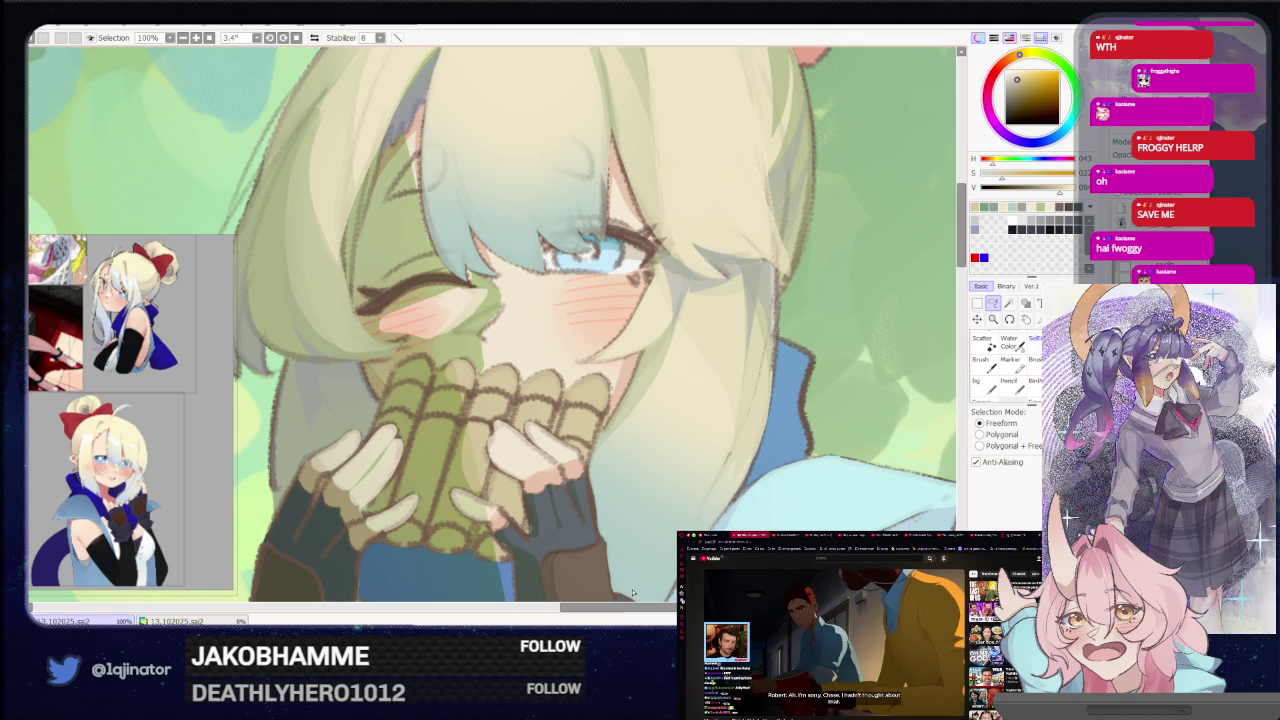
scroll(663, 428, down, 2)
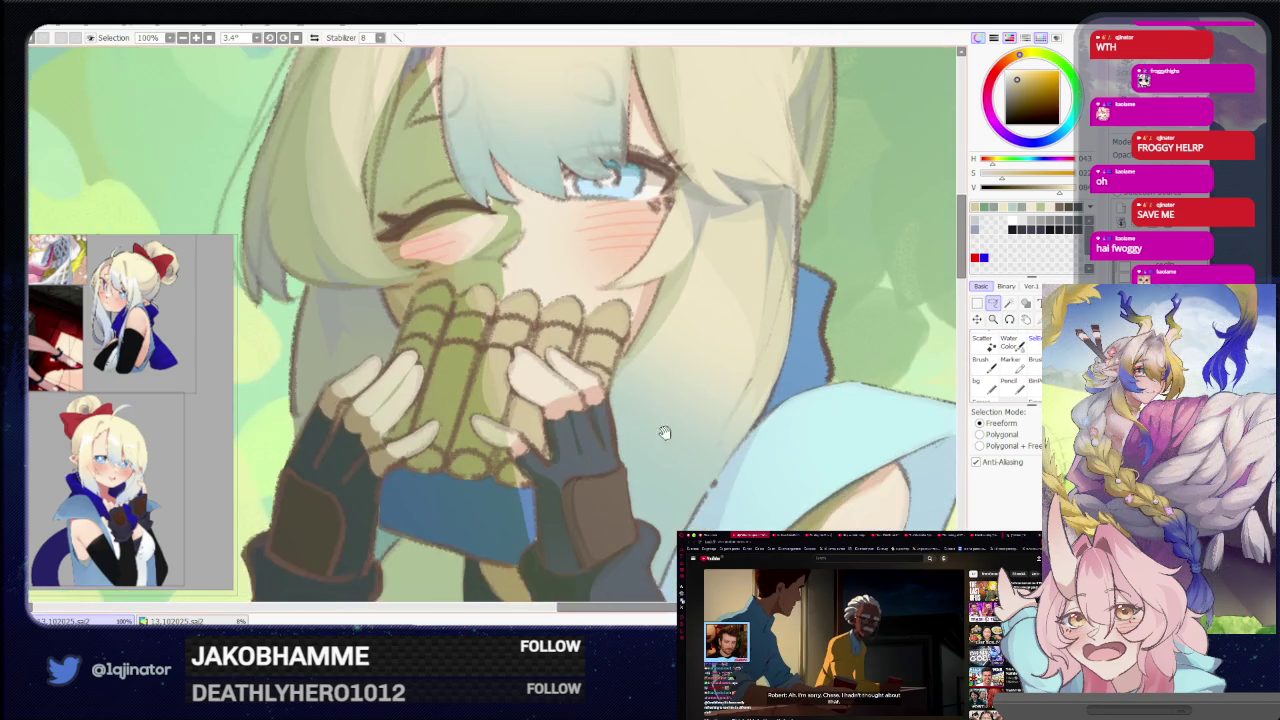
scroll(674, 434, down, 2)
scroll(674, 434, down, 1)
scroll(661, 437, down, 1)
drag(661, 437, 630, 478)
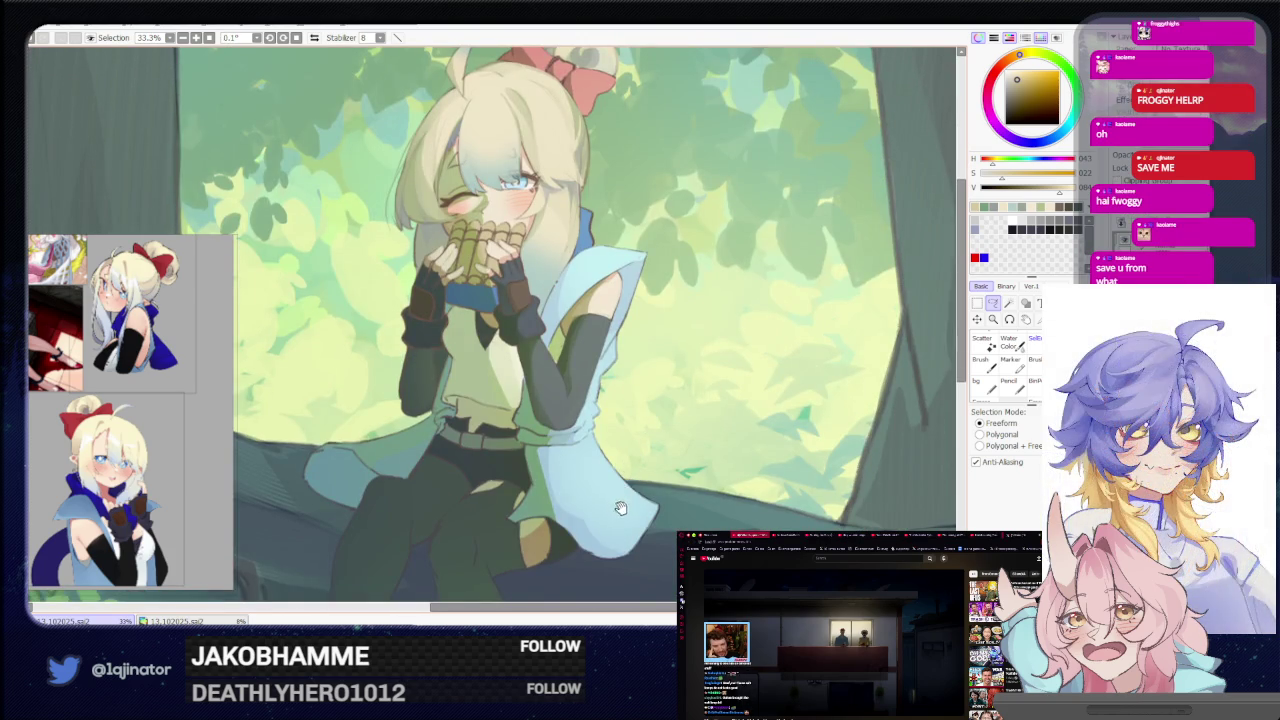
Zoom in on the girl's lap and lasso the light-blue cloak flap beside her knee
scroll(630, 478, up, 1)
scroll(633, 481, up, 1)
key(b)
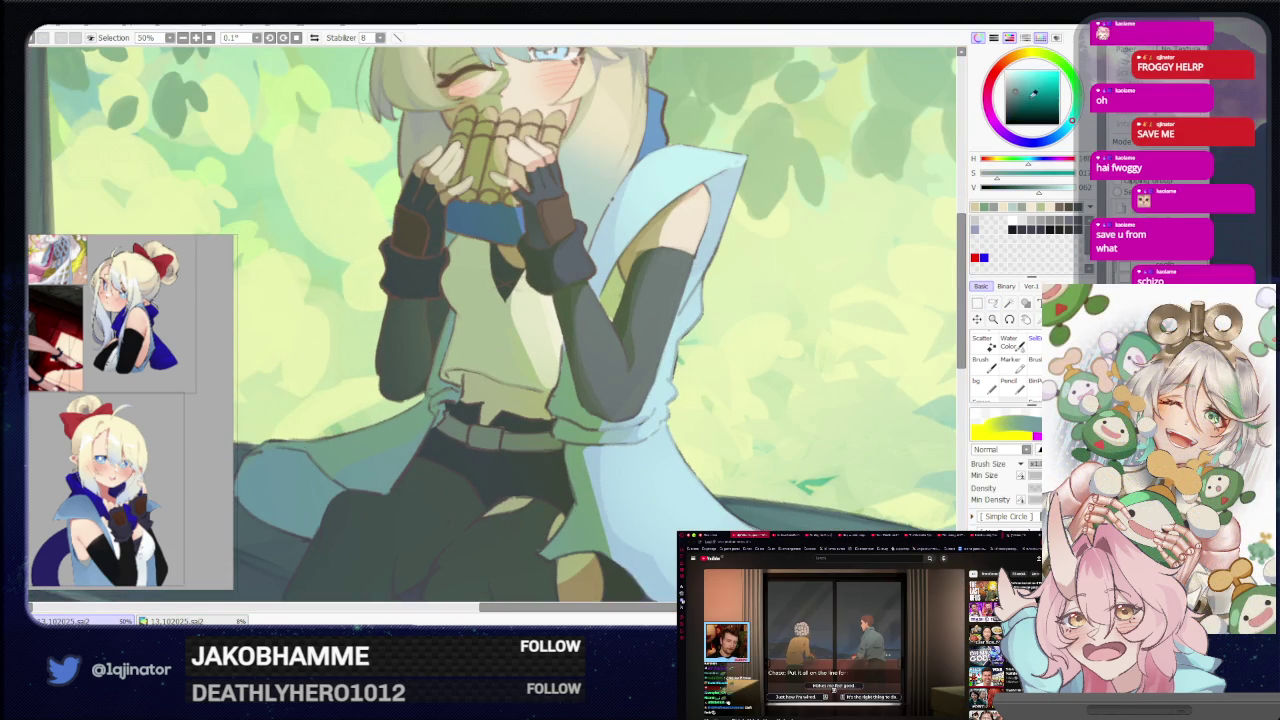
key(l)
drag(538, 452, 673, 397)
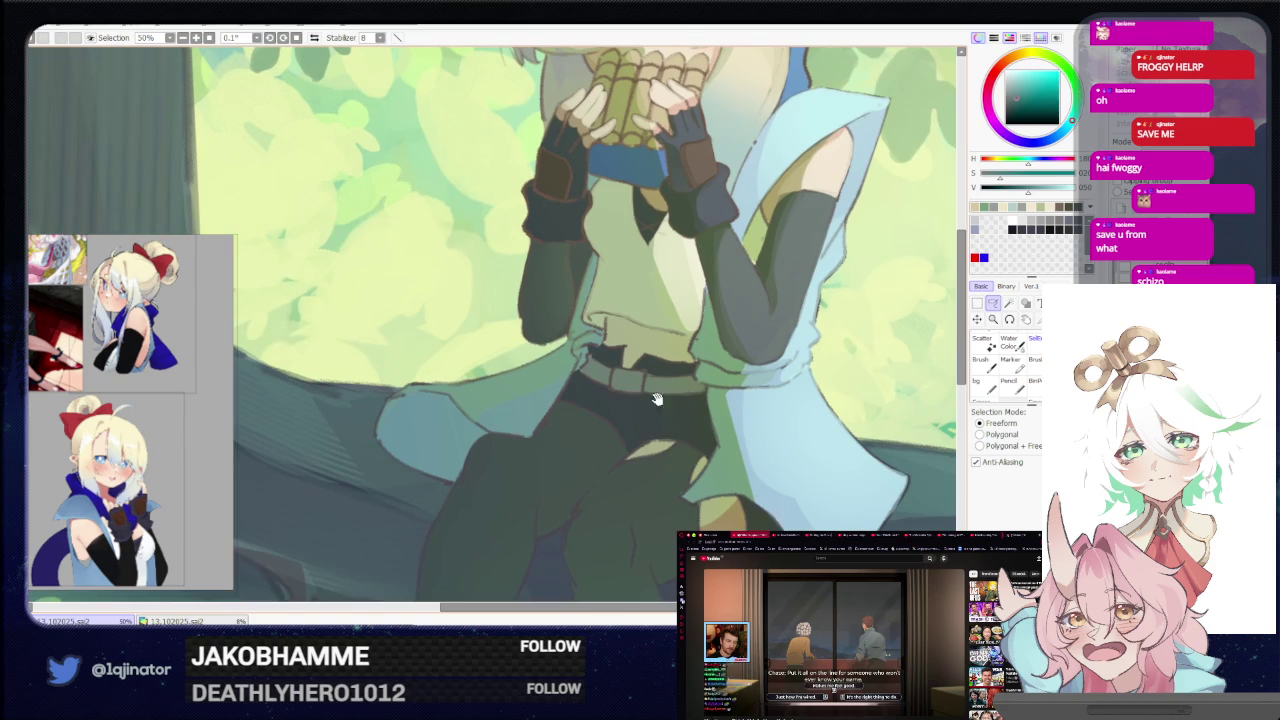
scroll(555, 415, up, 2)
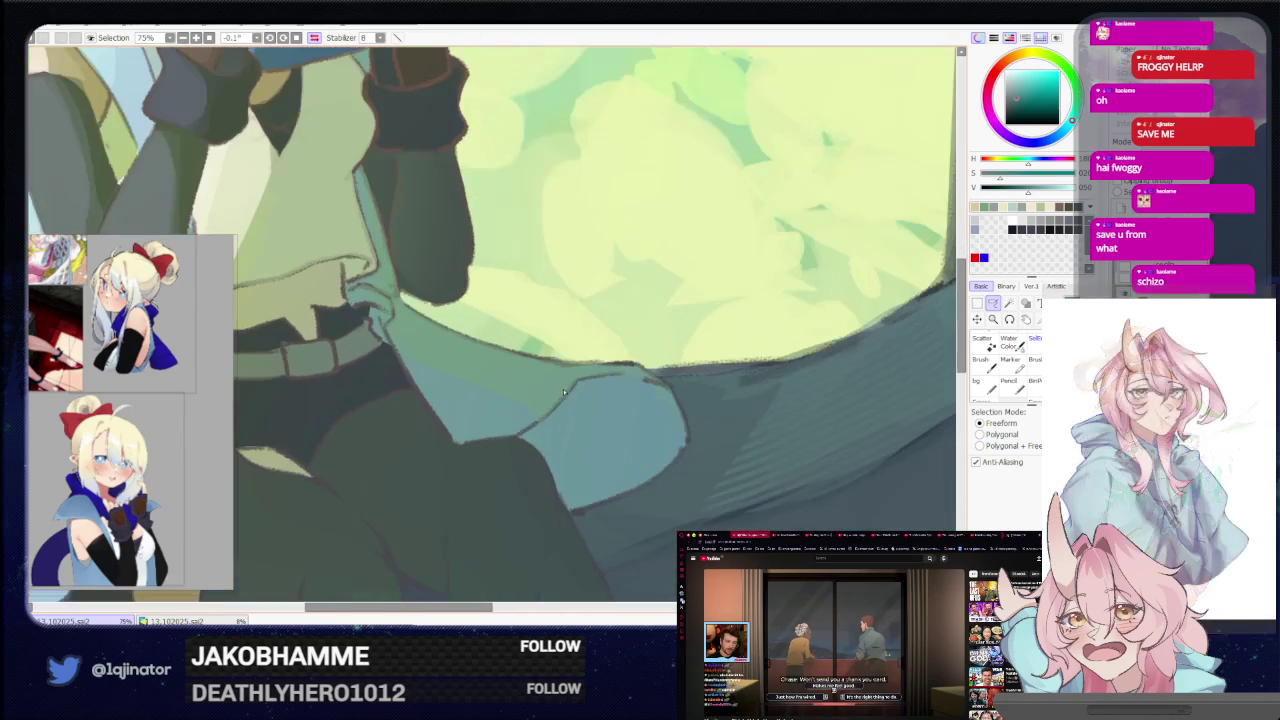
mouse_move(532, 428)
mouse_down()
mouse_move(634, 375)
mouse_move(665, 388)
mouse_move(630, 493)
mouse_move(519, 437)
mouse_up()
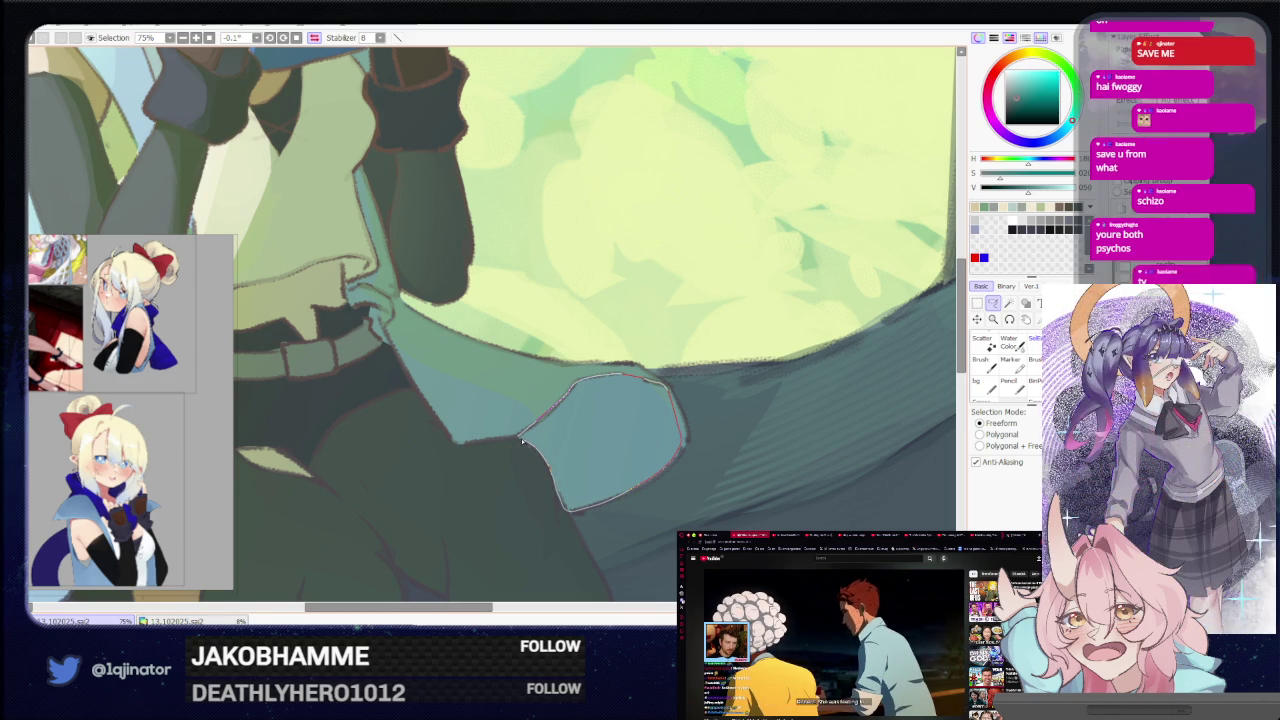
Zoom back out and turn off the horizontal flip of the canvas view
key(b)
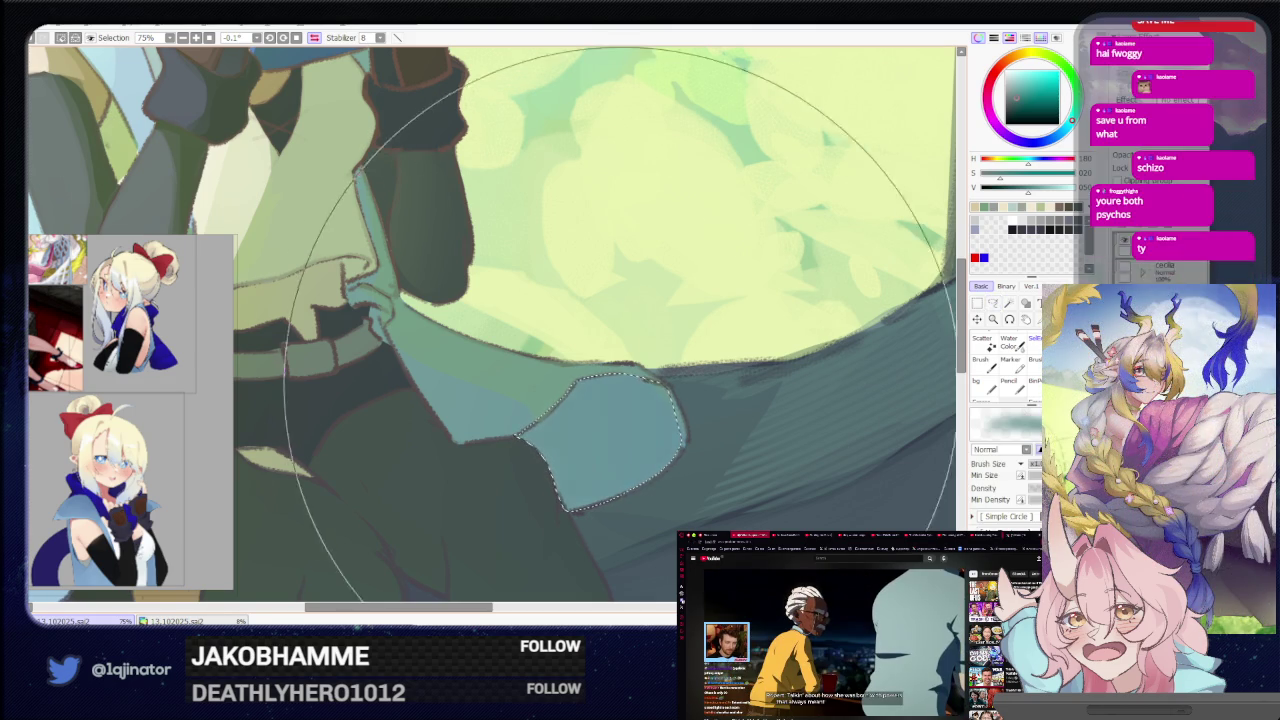
scroll(587, 340, down, 3)
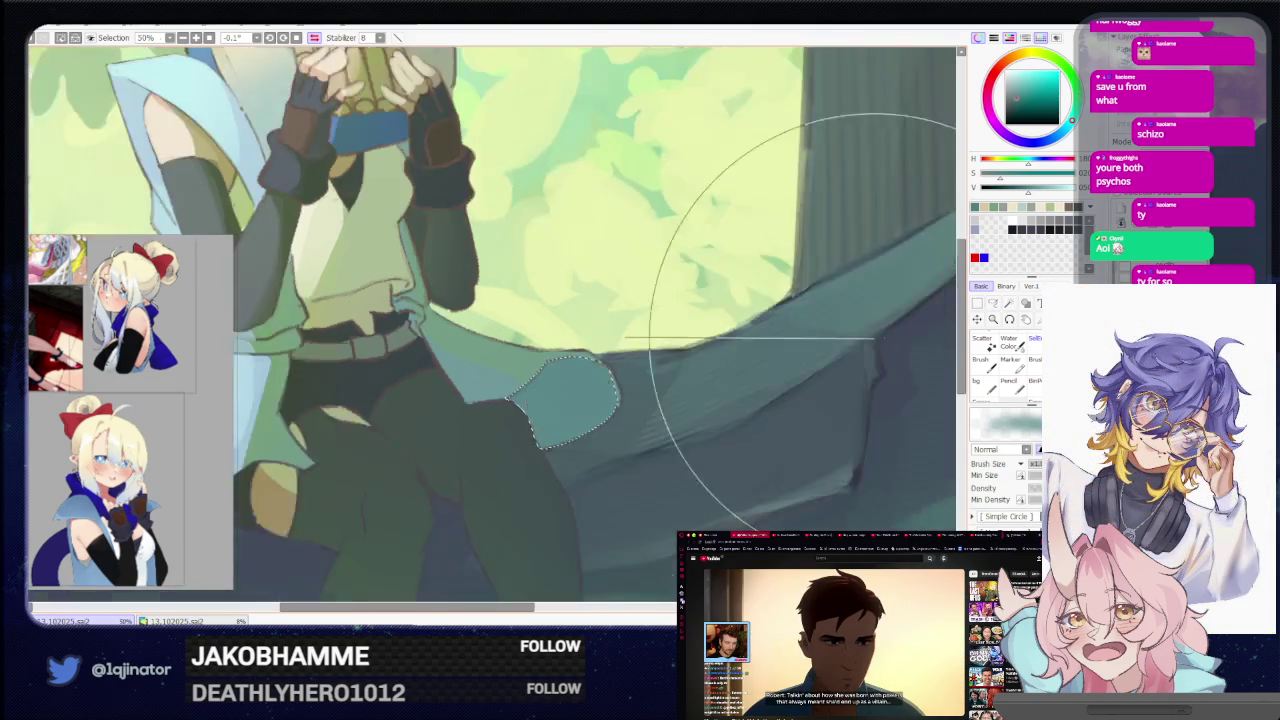
scroll(587, 340, down, 2)
key(l)
click(314, 37)
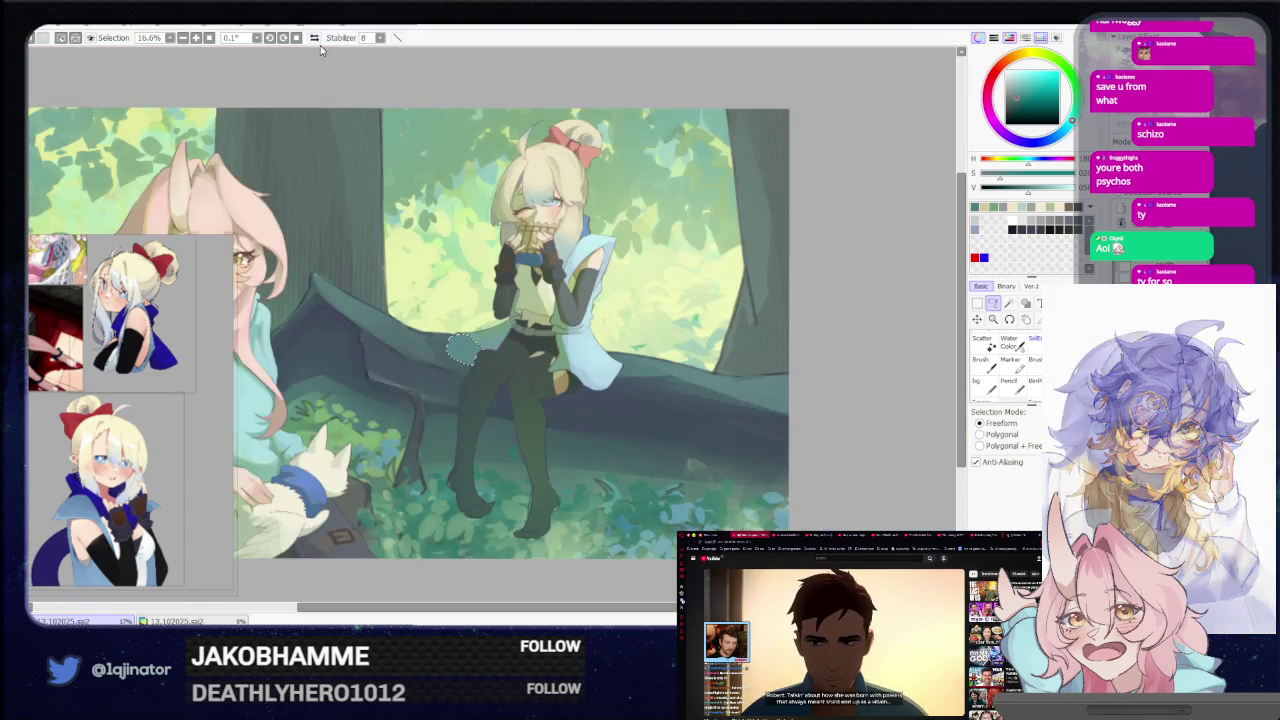
scroll(839, 326, up, 2)
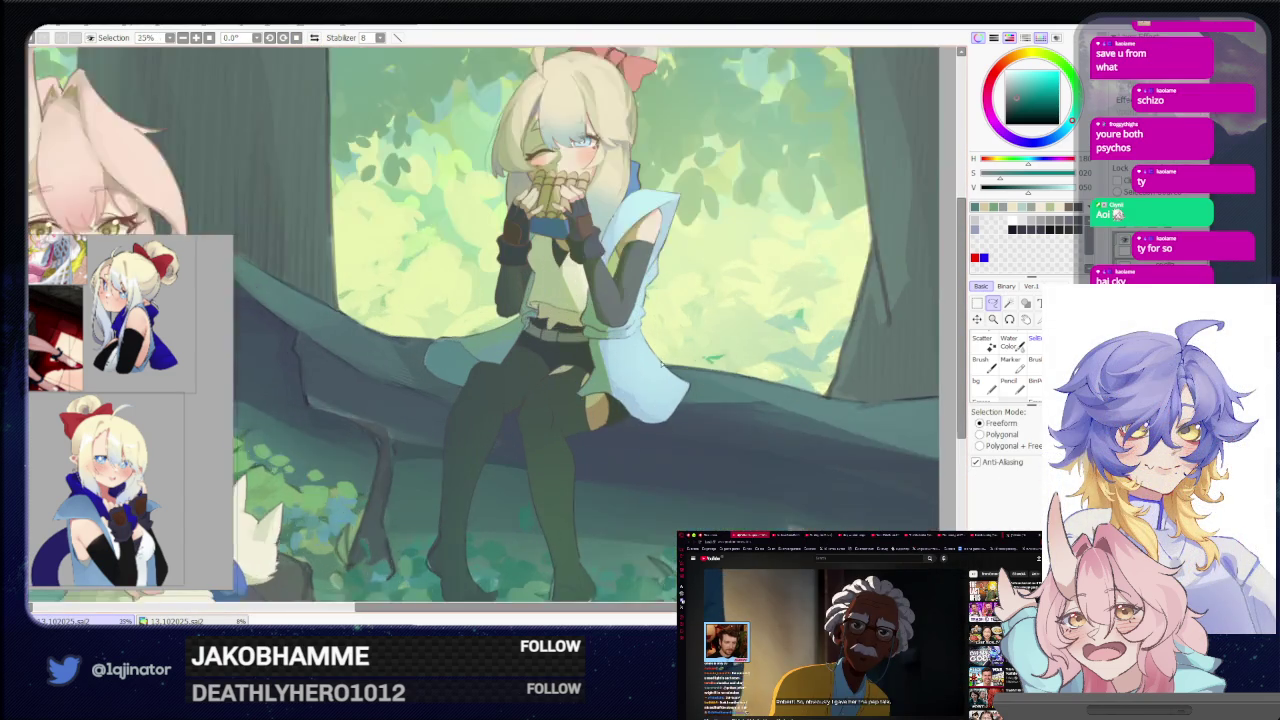
scroll(700, 390, up, 1)
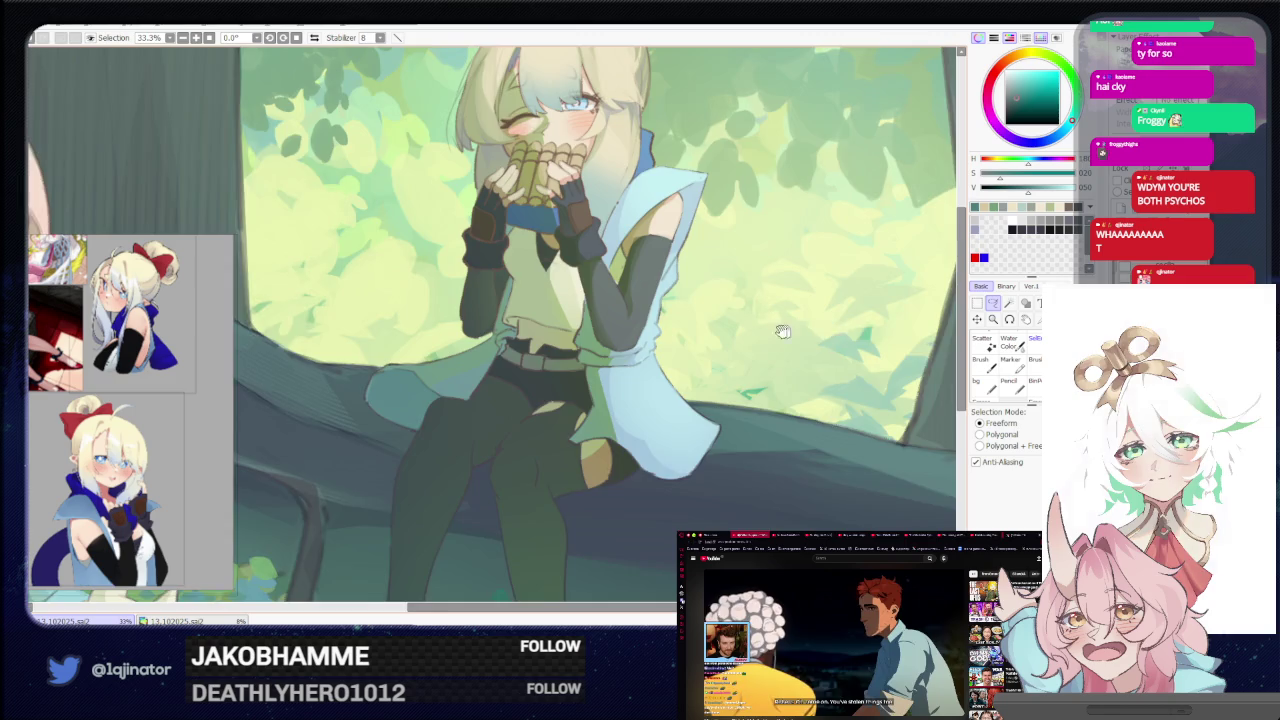
scroll(801, 331, up, 2)
scroll(801, 331, up, 1)
drag(614, 423, 594, 449)
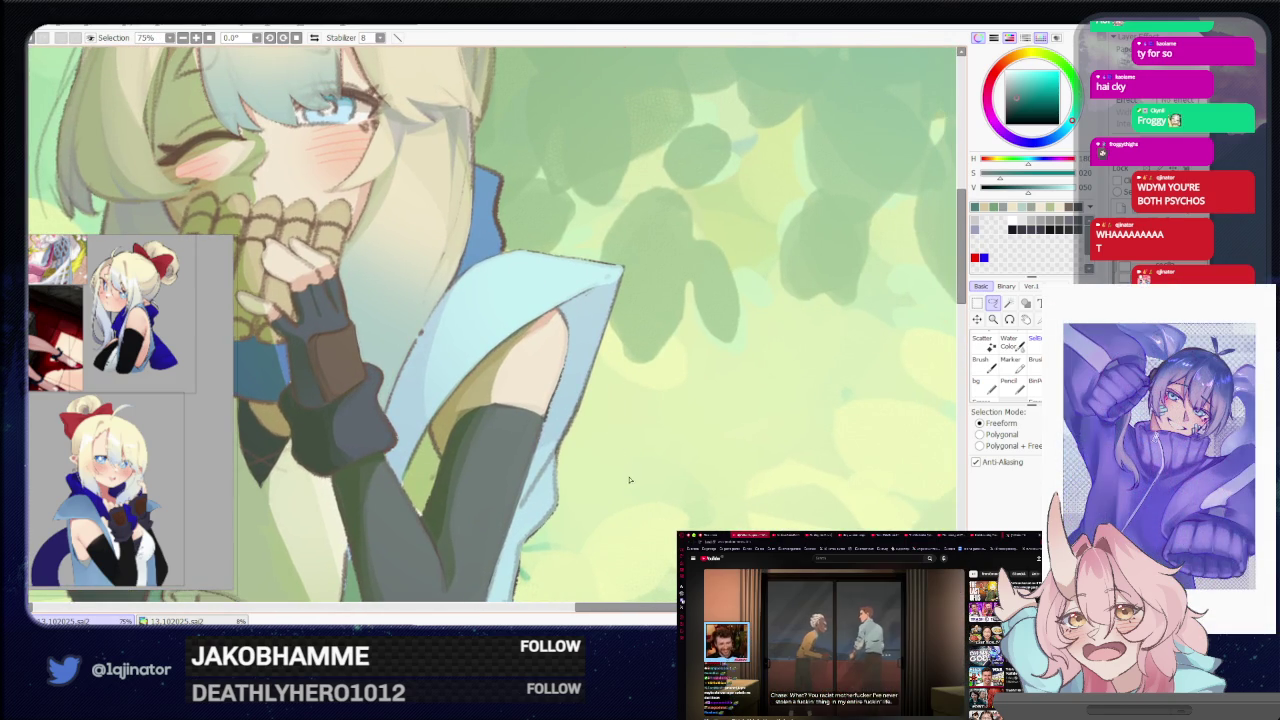
Lasso a strip along the pale blue cloak's outer edge by her arm, then zoom out
scroll(605, 290, up, 1)
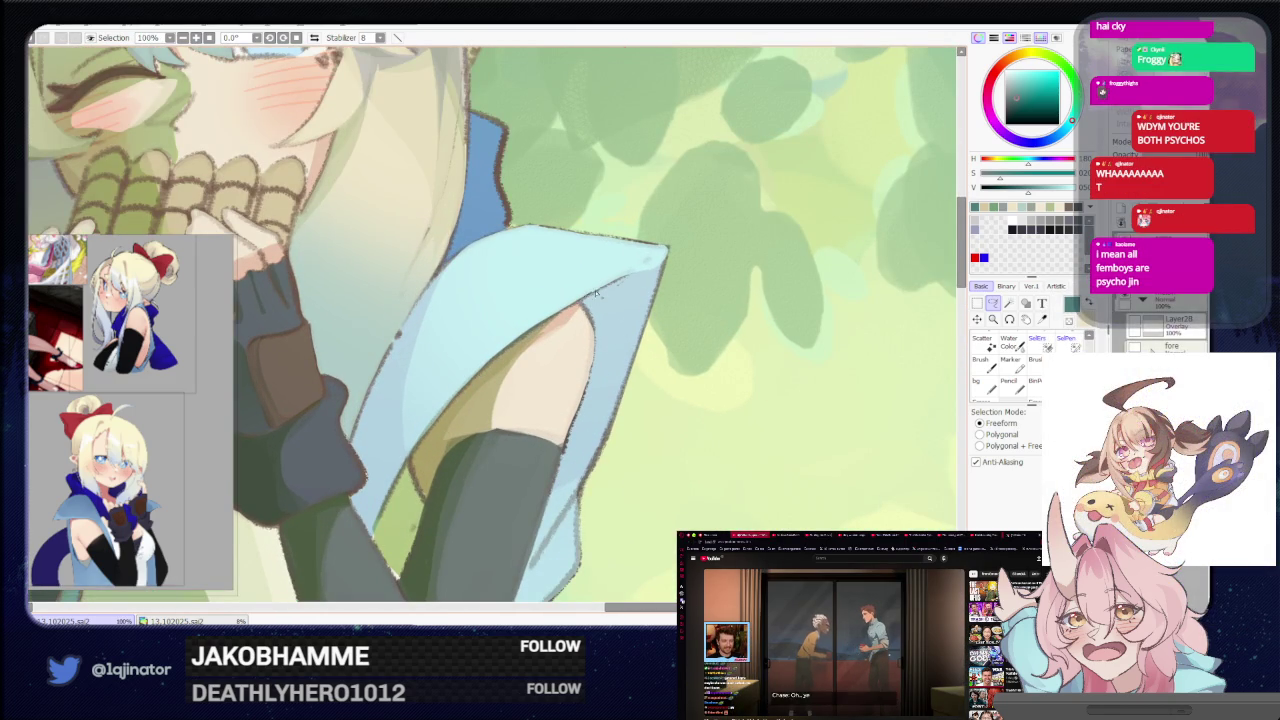
drag(613, 283, 628, 340)
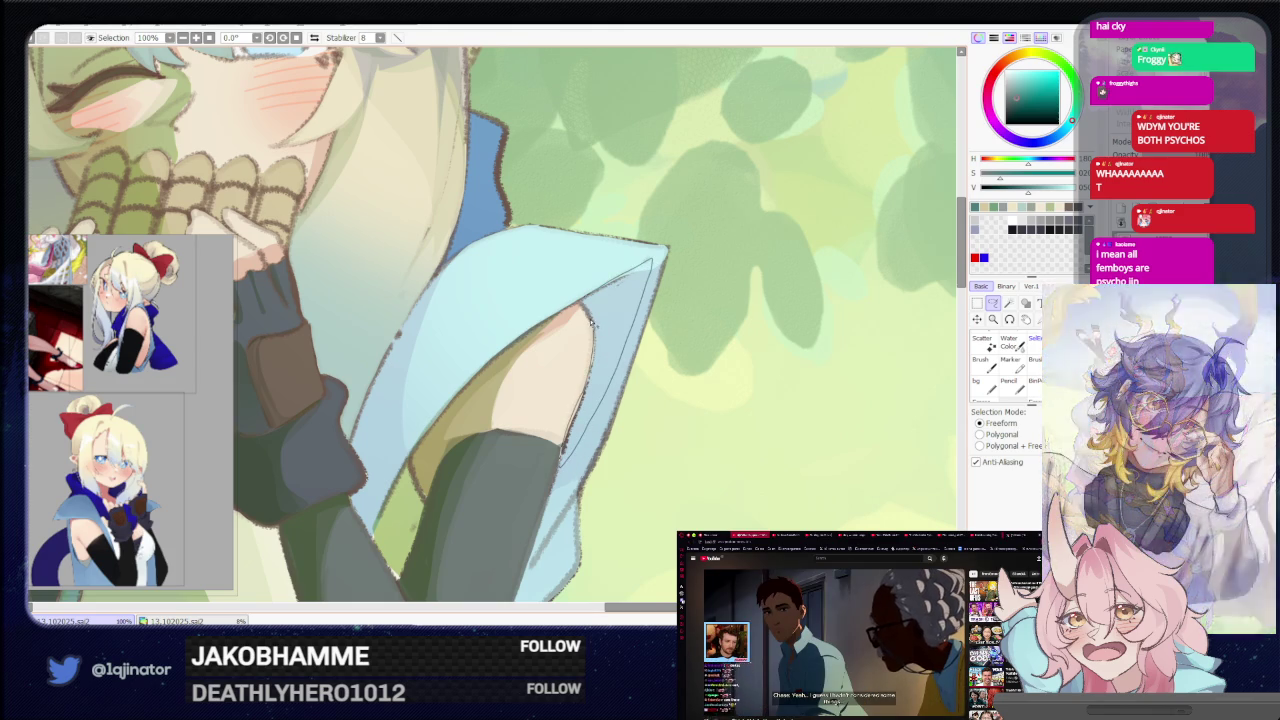
drag(578, 305, 580, 310)
key(b)
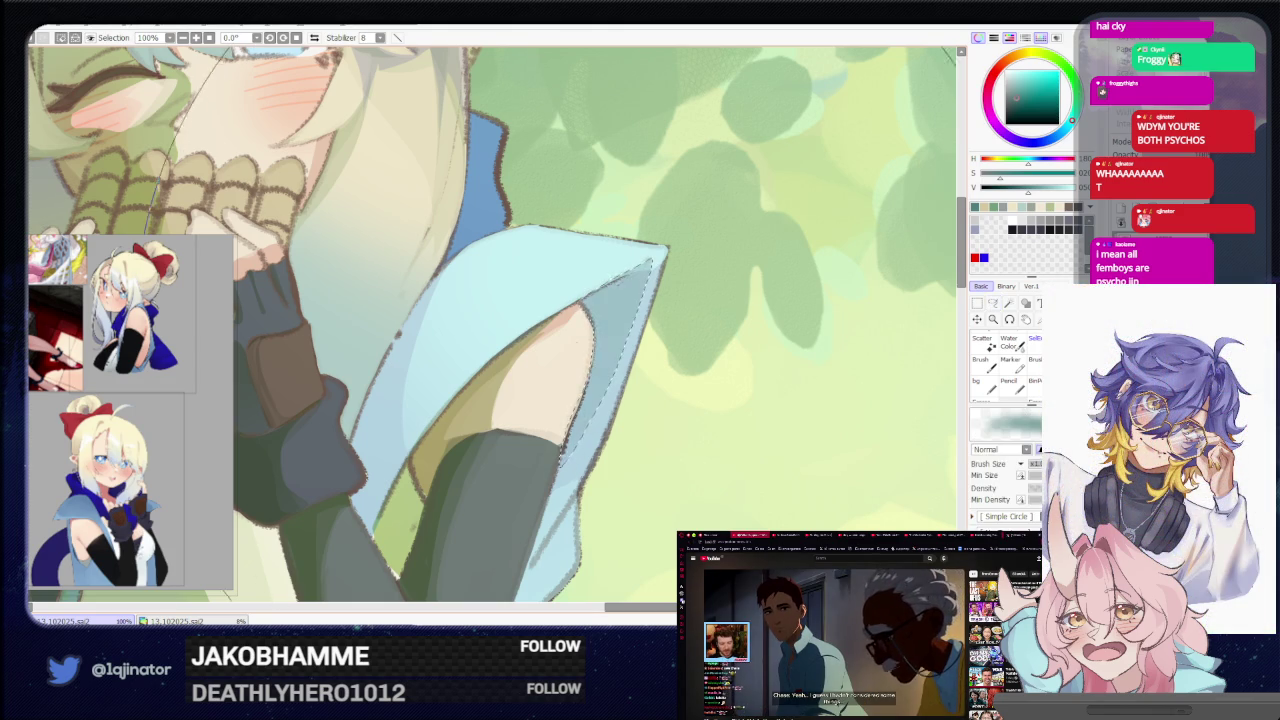
scroll(829, 312, down, 2)
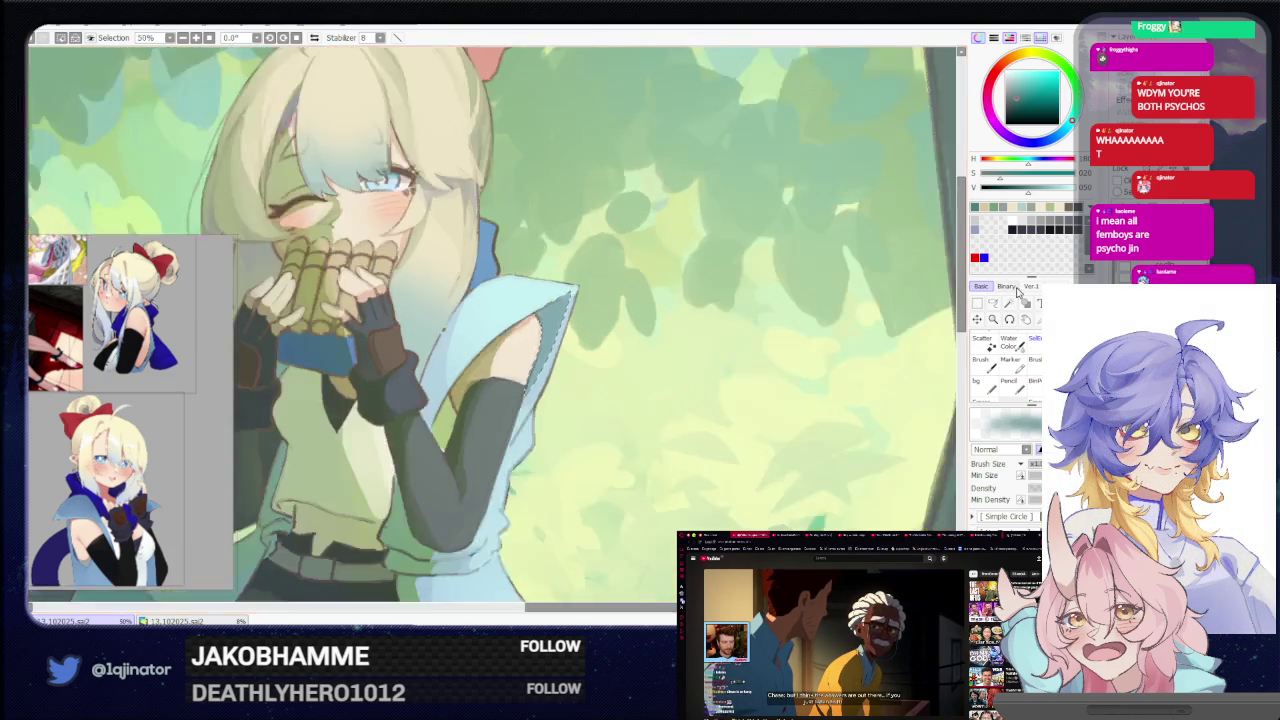
scroll(829, 312, down, 2)
key(l)
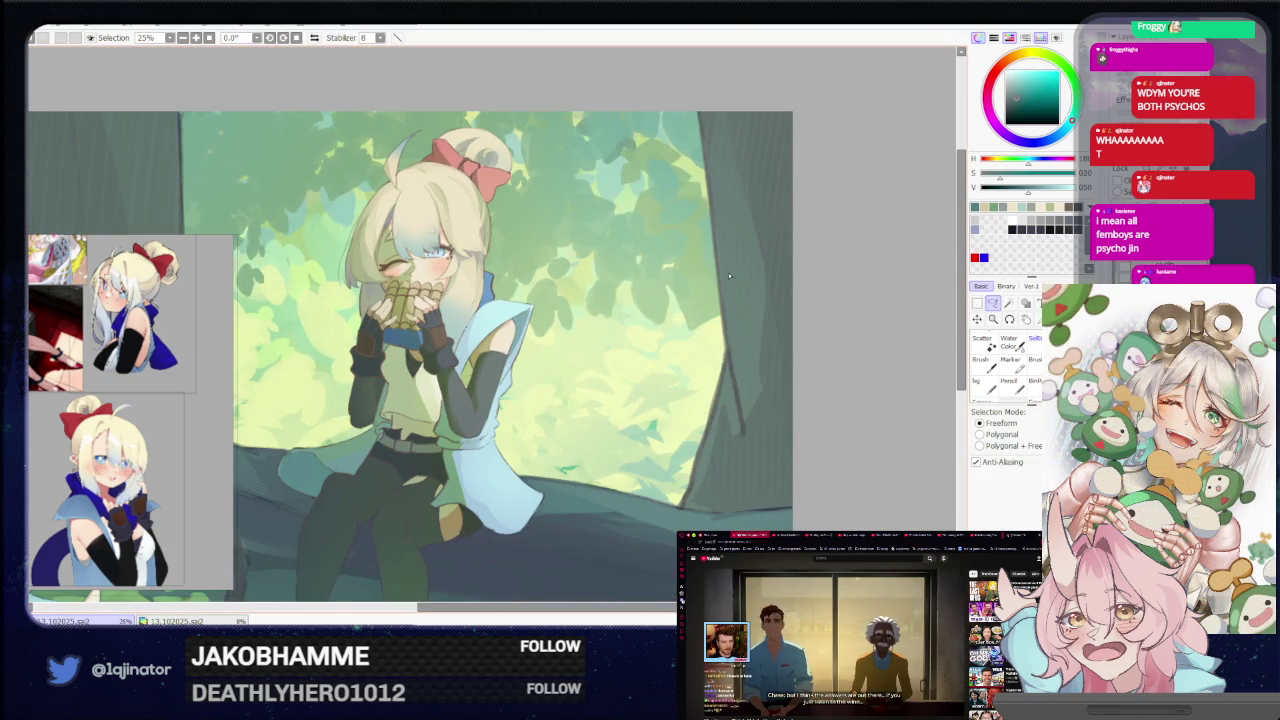
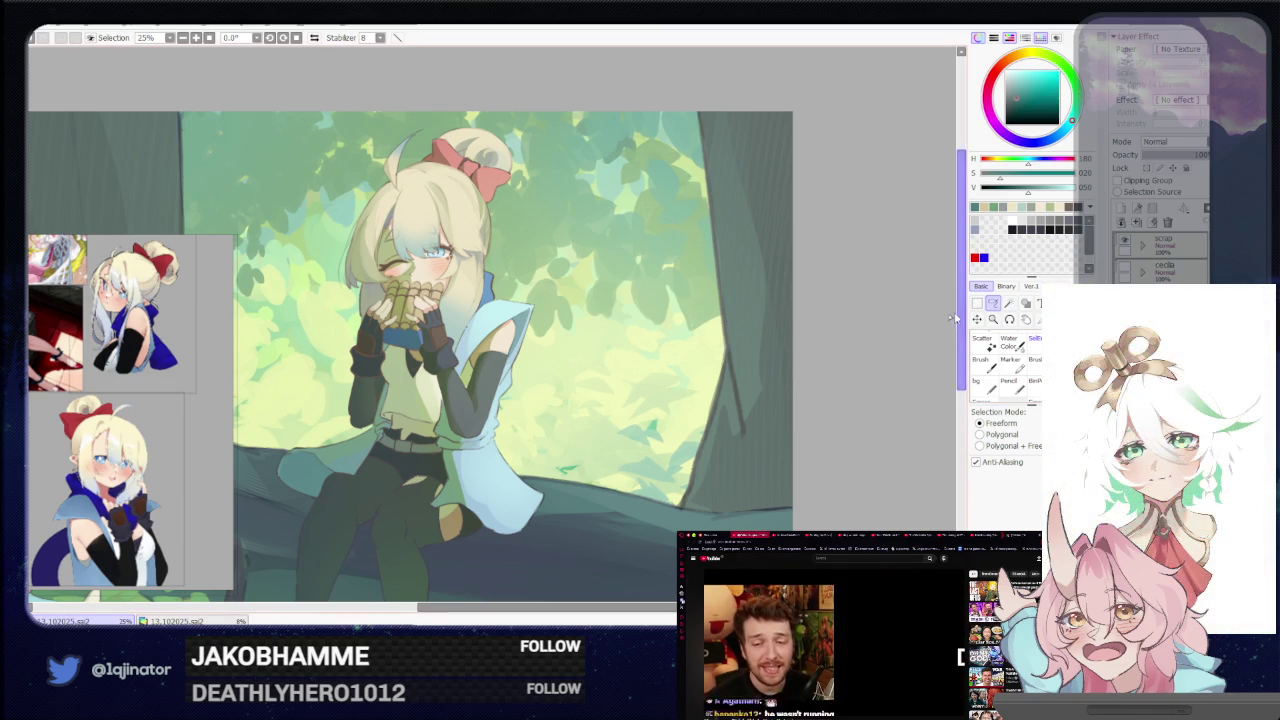
Zoom and pan the canvas from the girl's hands and flute to a close view of her feet
scroll(678, 395, up, 2)
drag(678, 395, 627, 511)
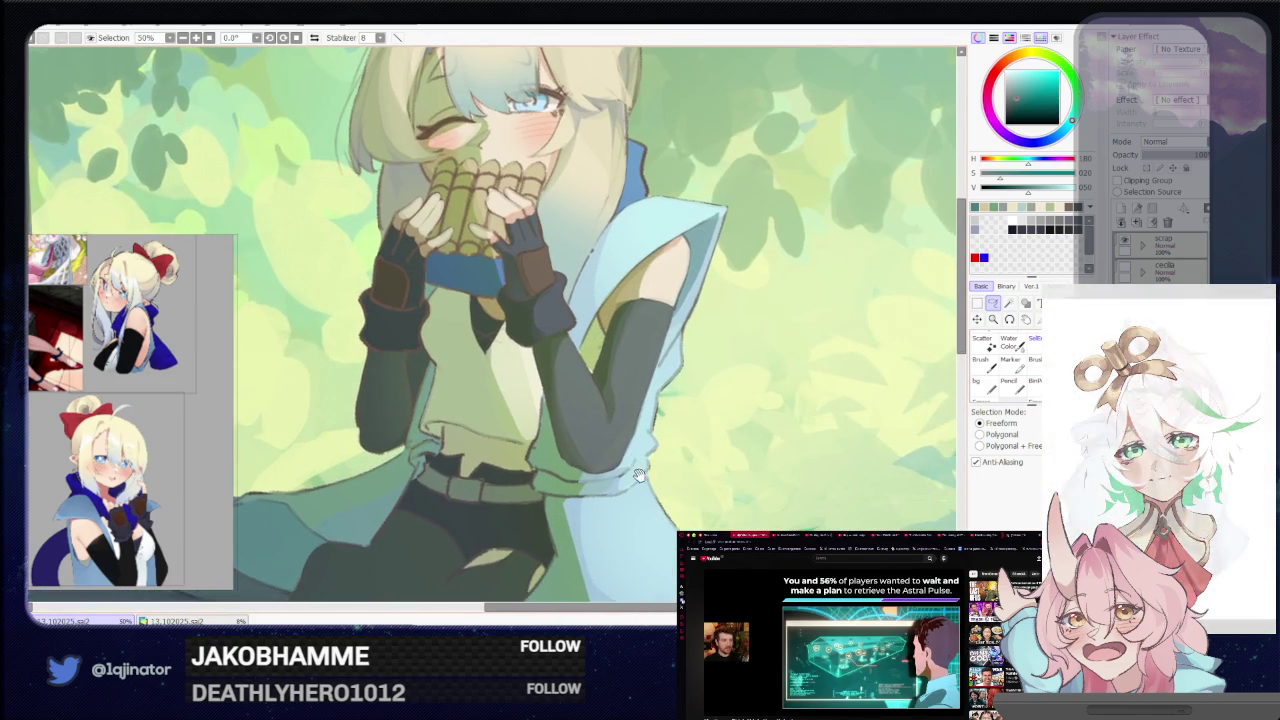
scroll(778, 442, down, 2)
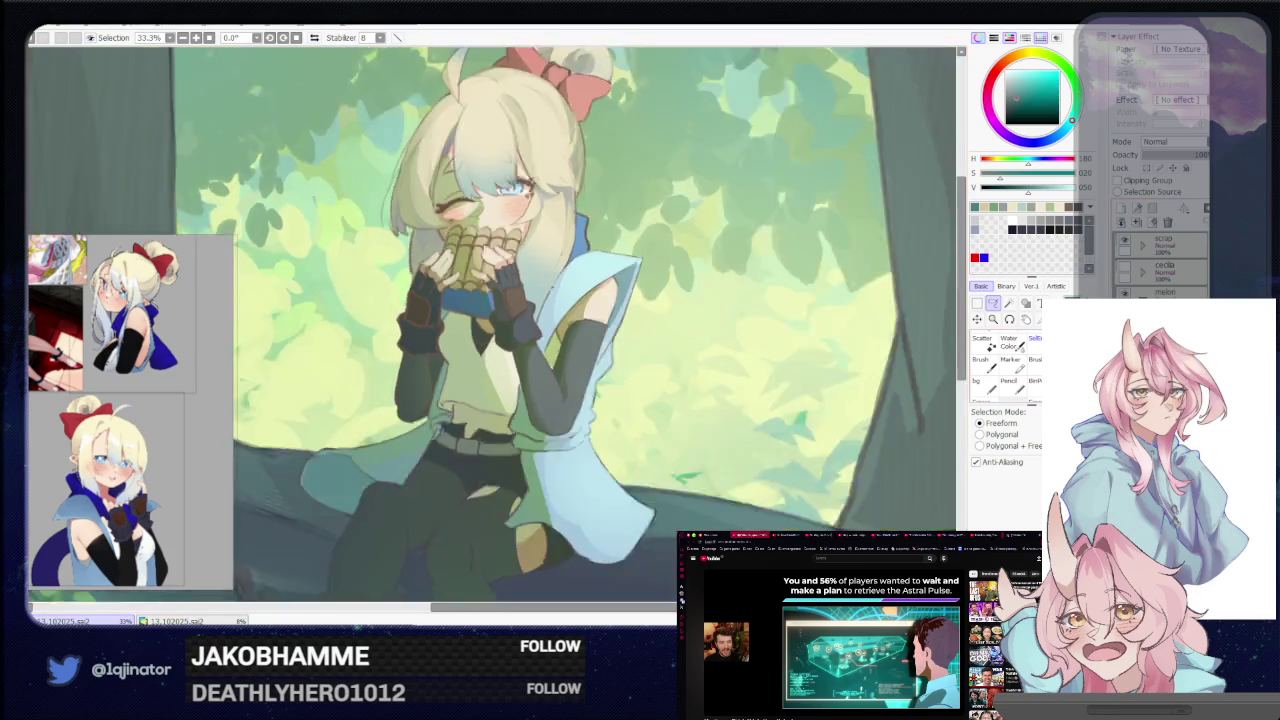
scroll(778, 442, down, 1)
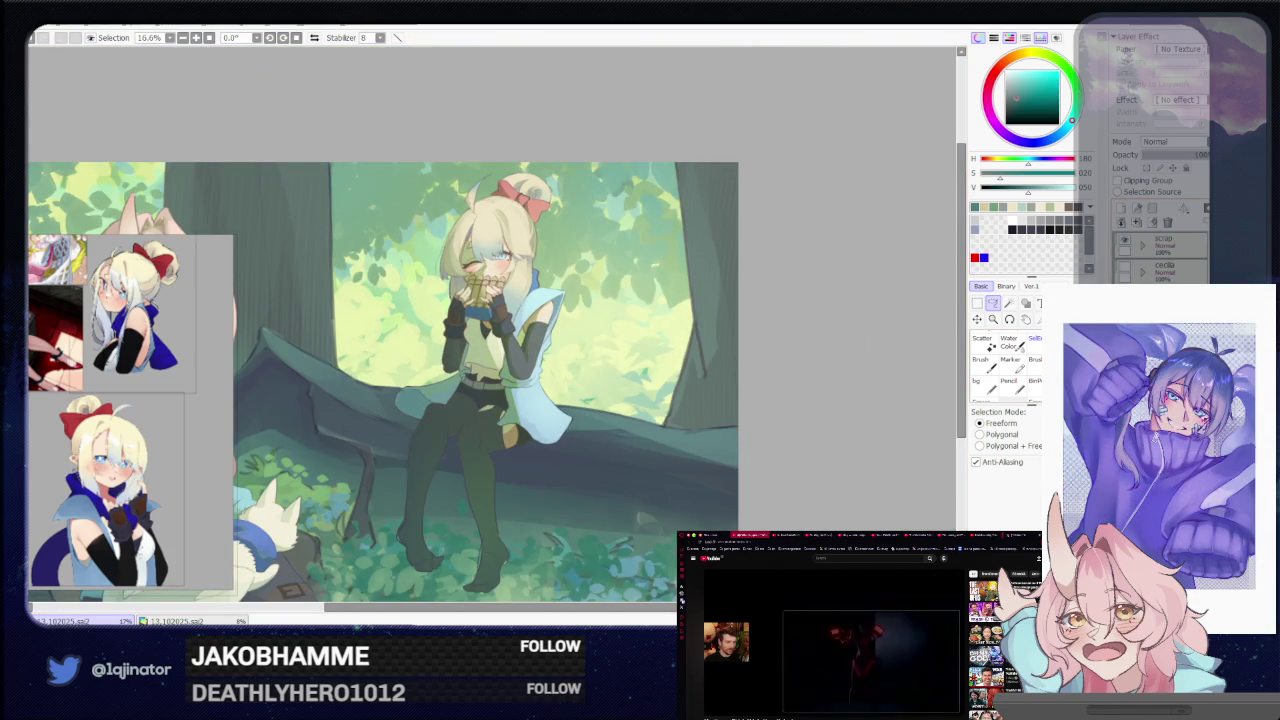
scroll(606, 497, up, 2)
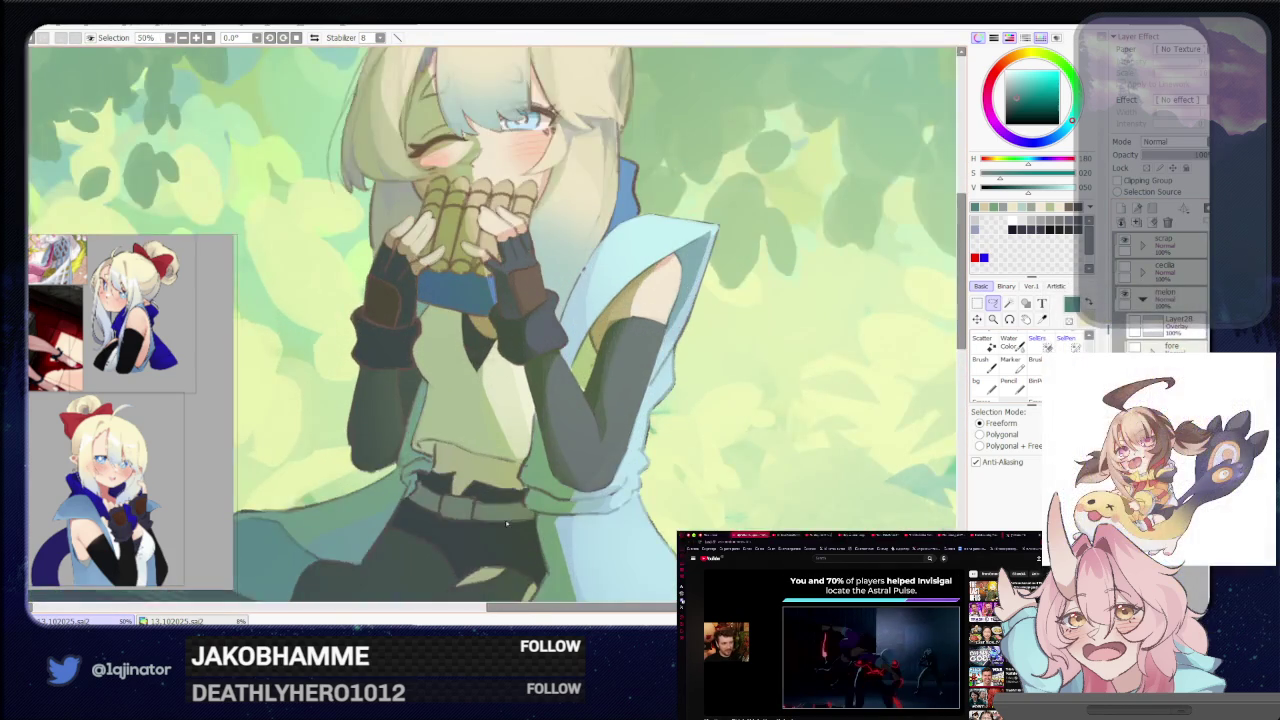
drag(440, 496, 464, 452)
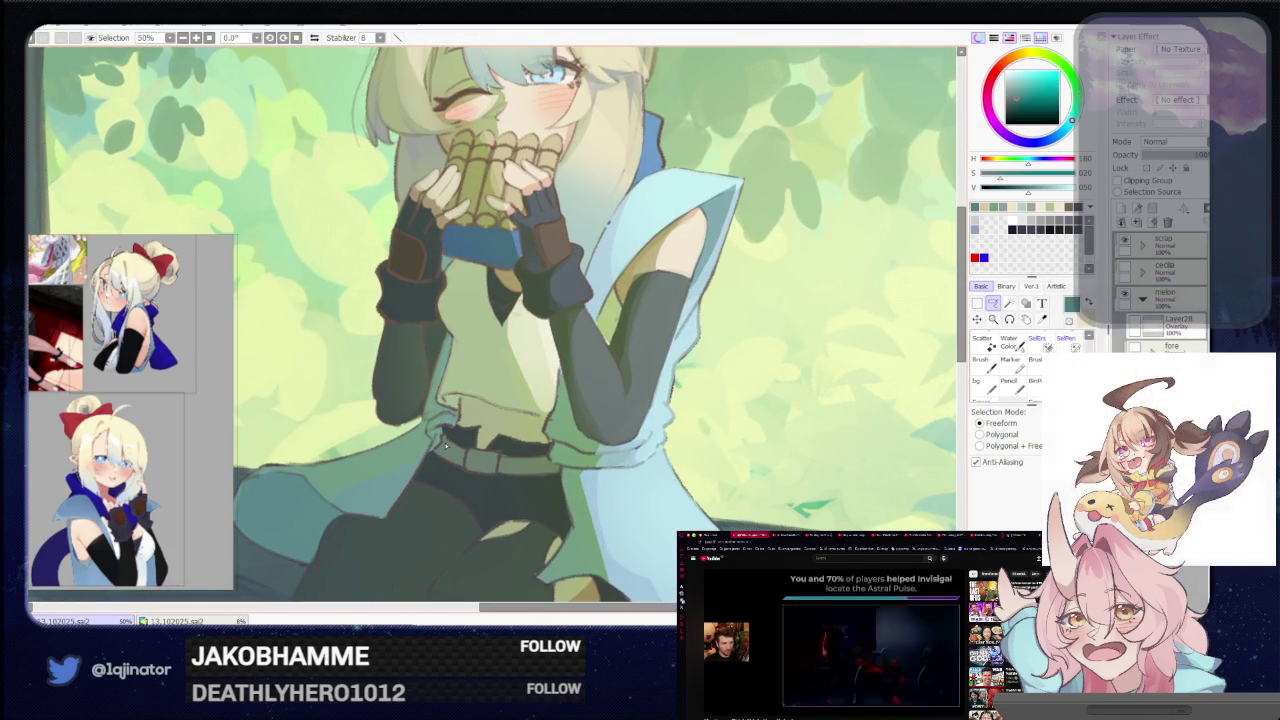
mouse_move(590, 600)
mouse_down()
mouse_move(610, 440)
mouse_move(634, 382)
mouse_up()
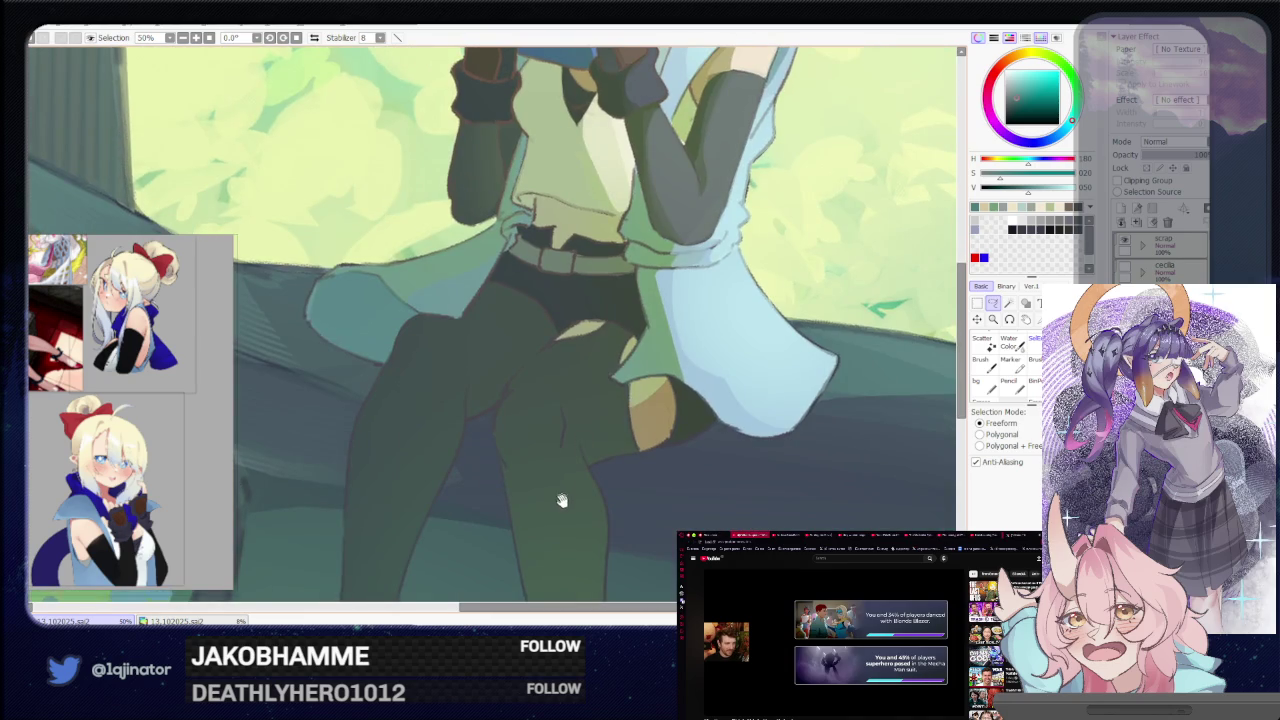
scroll(563, 491, down, 1)
drag(574, 534, 565, 486)
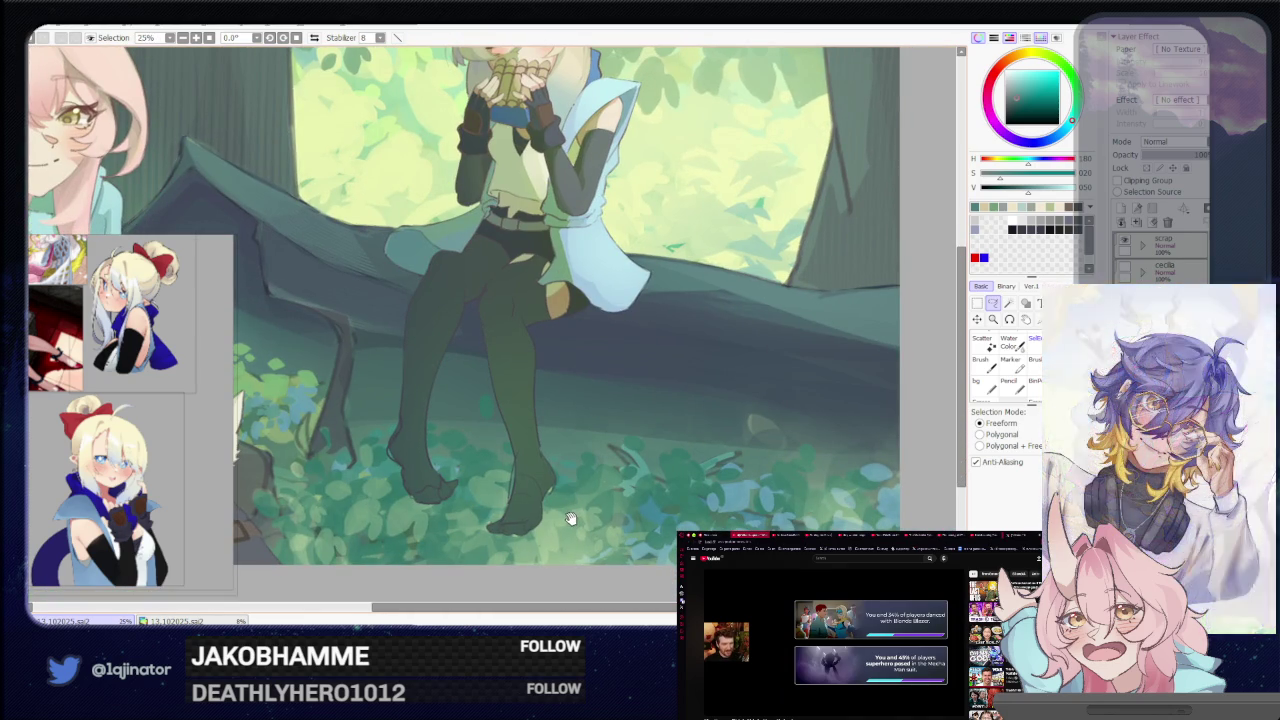
drag(569, 519, 569, 527)
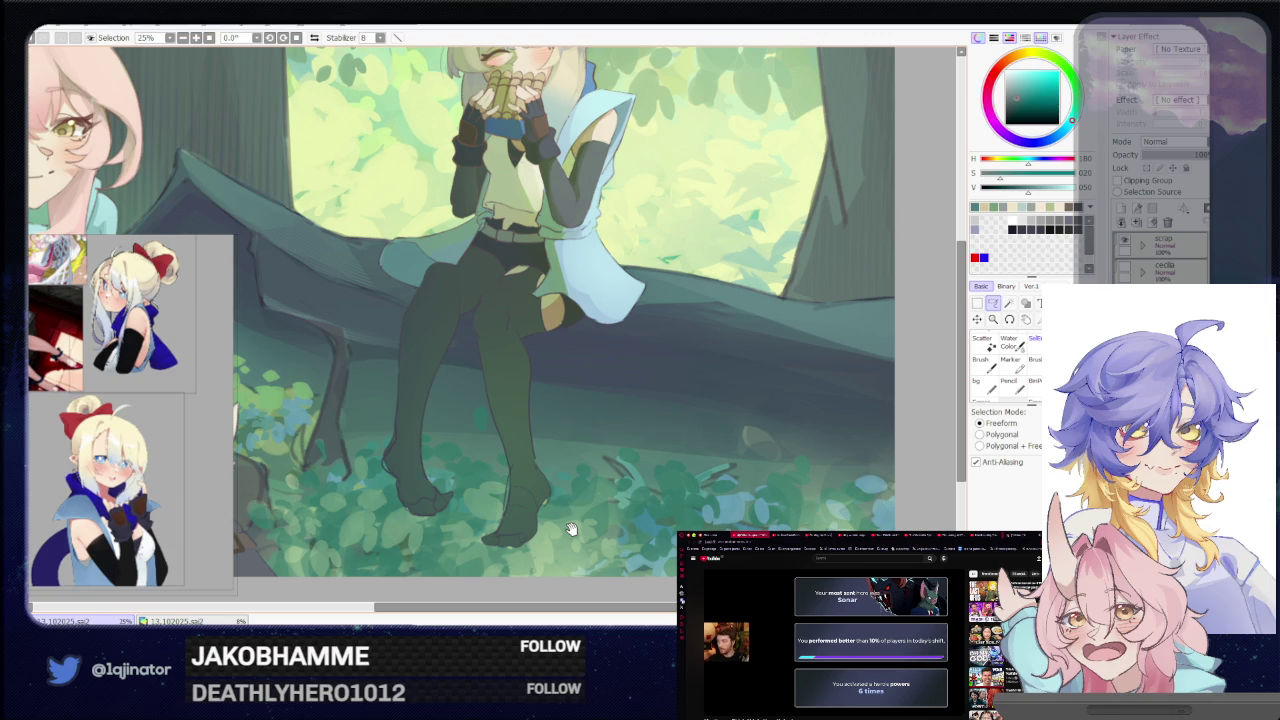
drag(569, 530, 566, 519)
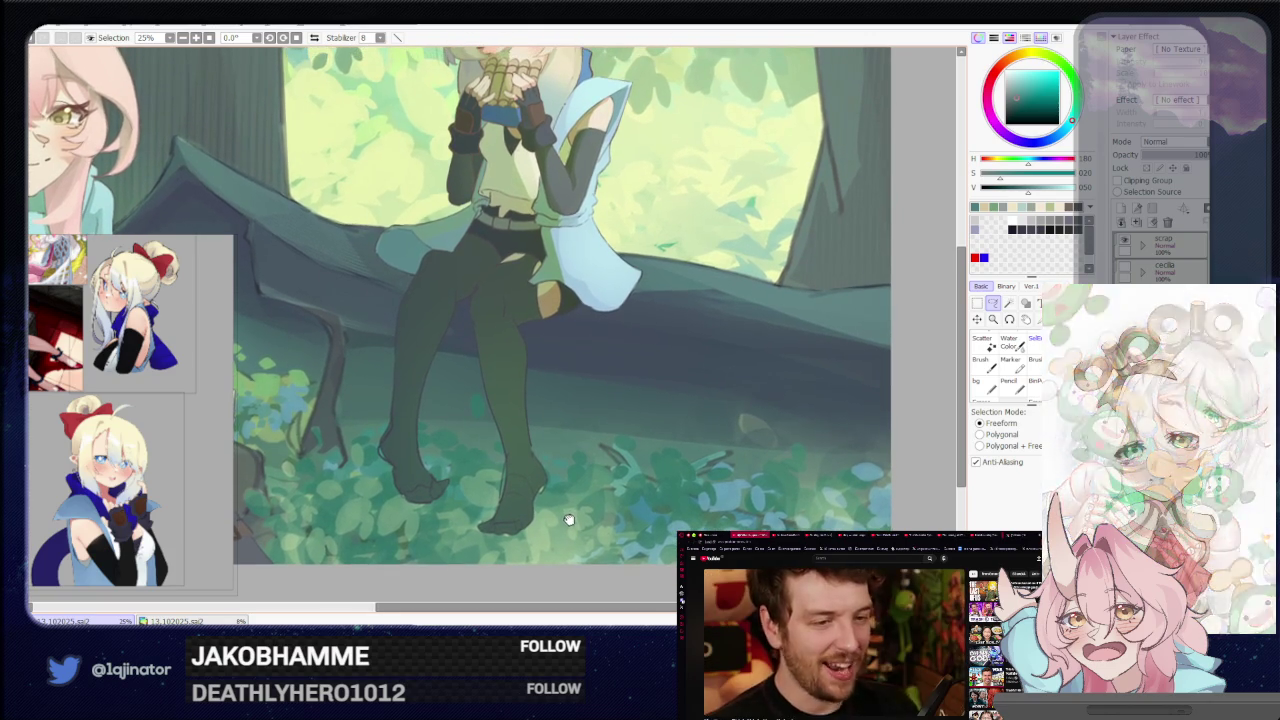
scroll(565, 521, up, 1)
scroll(564, 500, up, 1)
scroll(550, 530, up, 1)
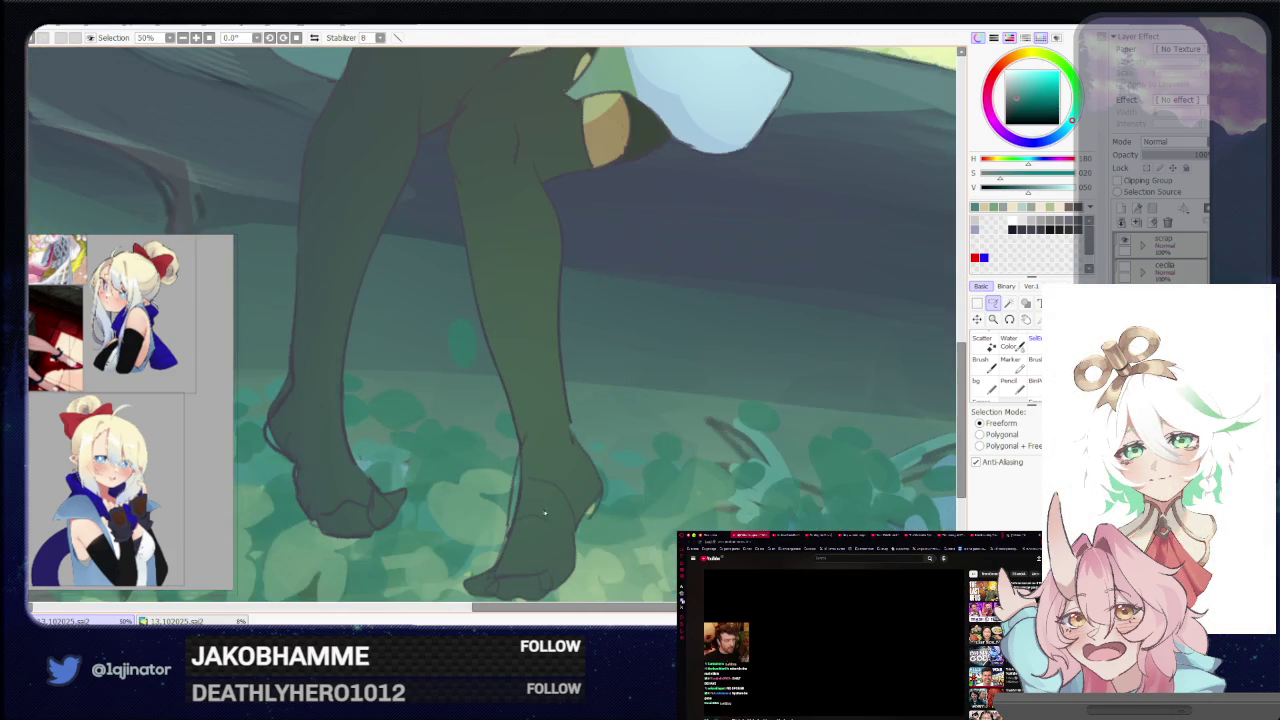
drag(538, 545, 591, 438)
Trace a freehand lasso selection up both edges of the front foot
click(993, 303)
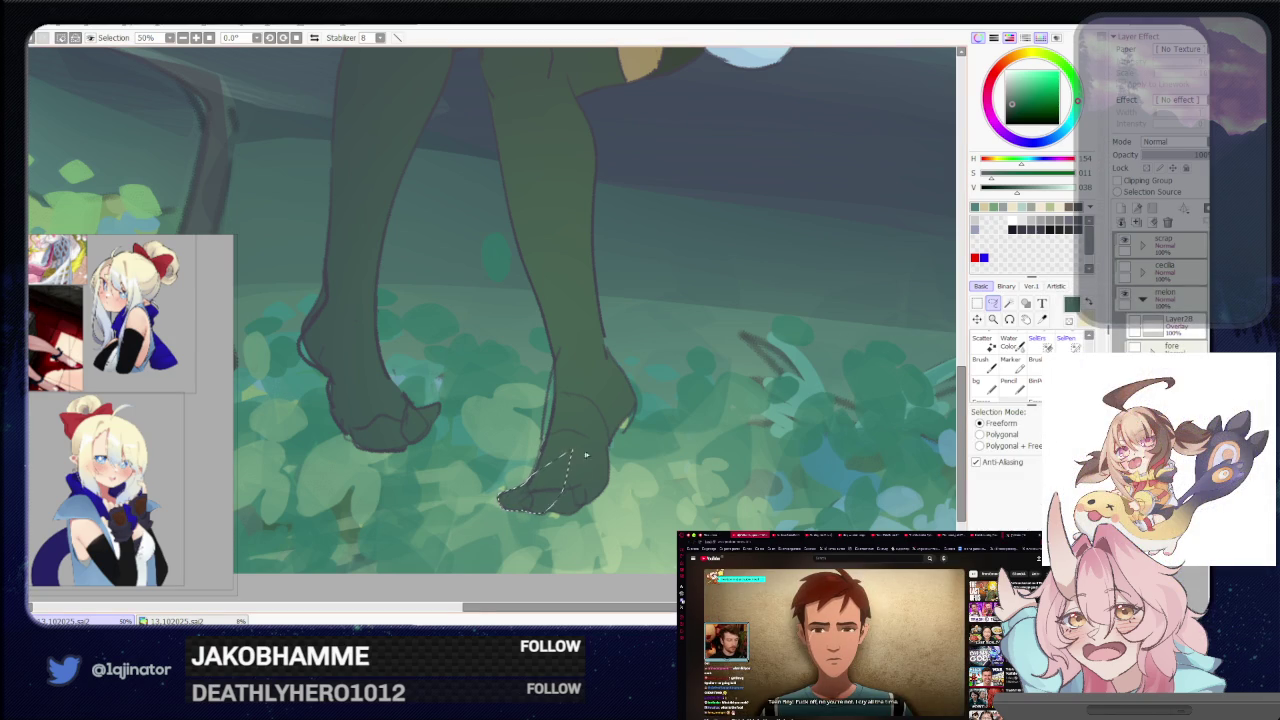
drag(577, 455, 507, 483)
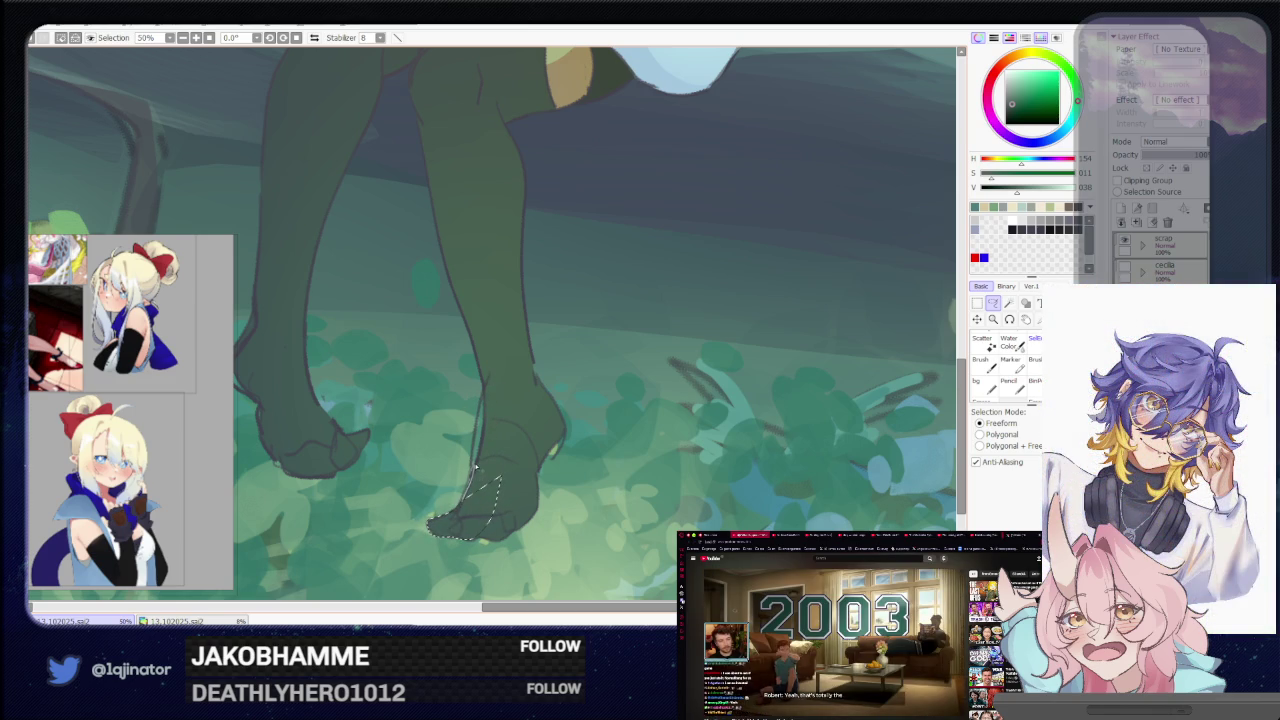
drag(476, 466, 507, 393)
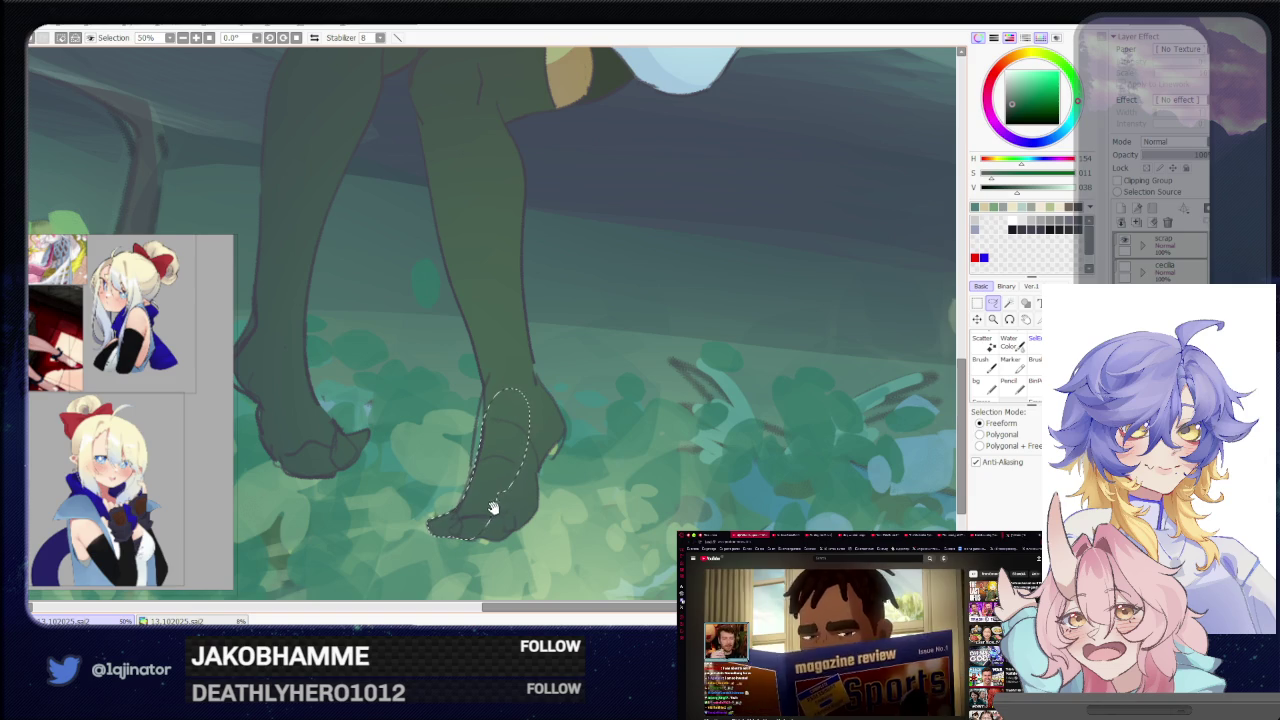
drag(492, 508, 528, 458)
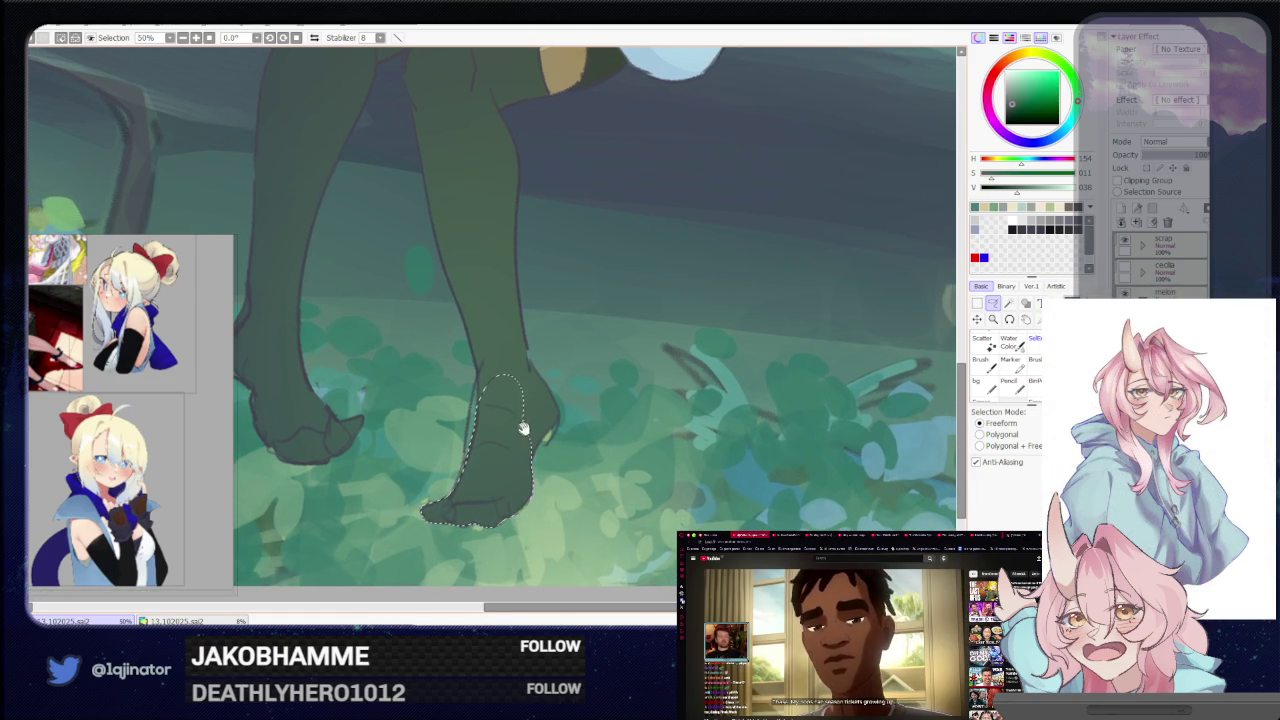
drag(521, 430, 482, 487)
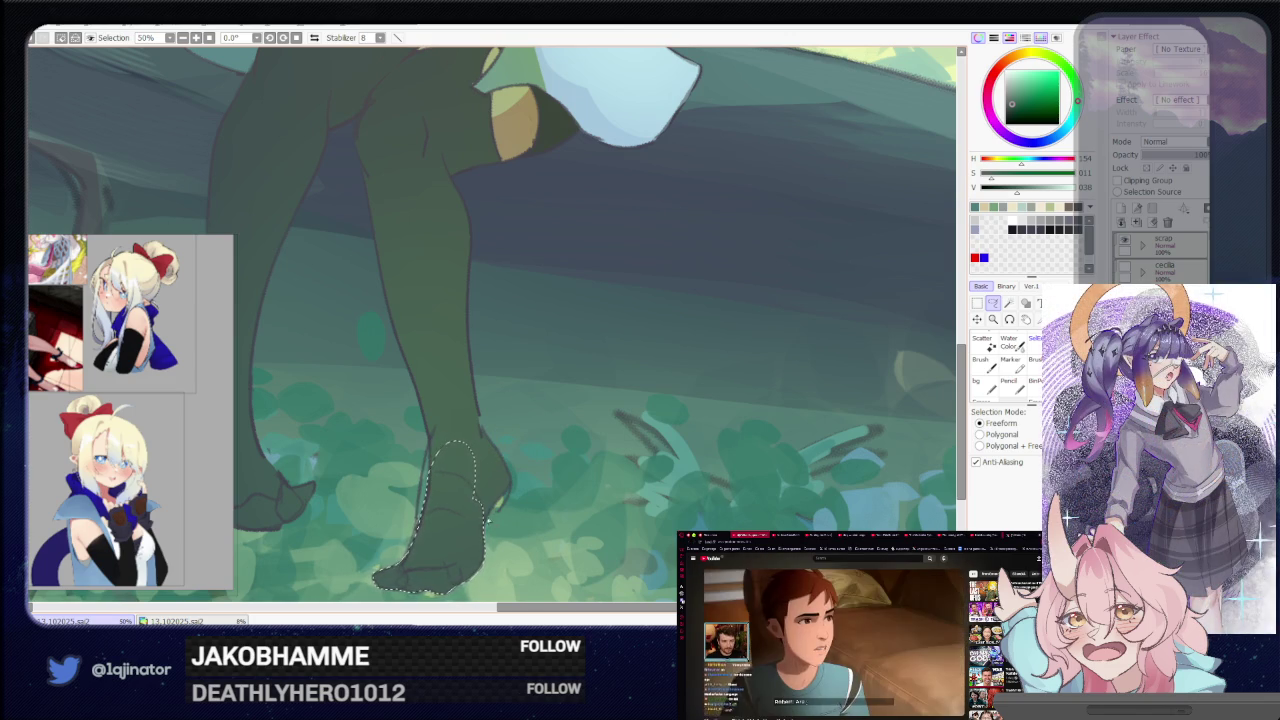
mouse_move(482, 522)
mouse_down()
mouse_move(491, 444)
mouse_move(430, 458)
mouse_up()
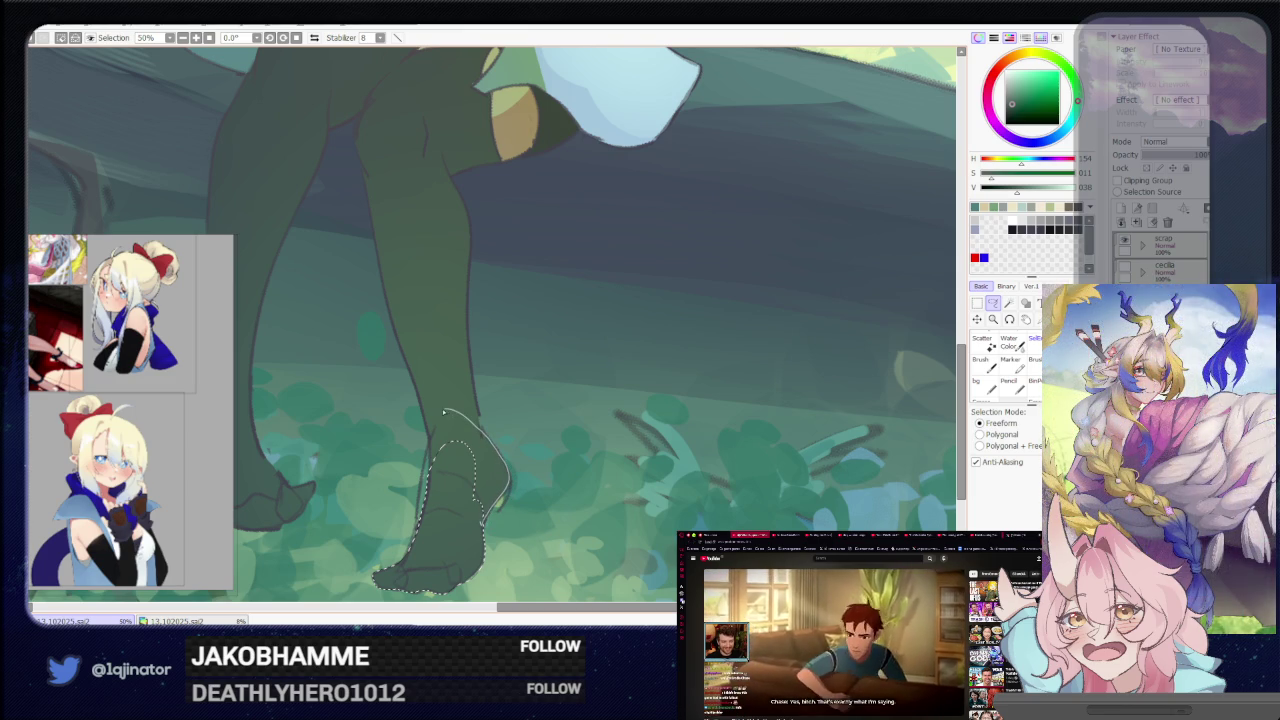
mouse_move(487, 502)
mouse_down()
mouse_move(500, 371)
mouse_move(485, 556)
mouse_move(457, 503)
mouse_up()
Rotate the view to the leg's slant and close the selection around the lower shin
key(b)
key(l)
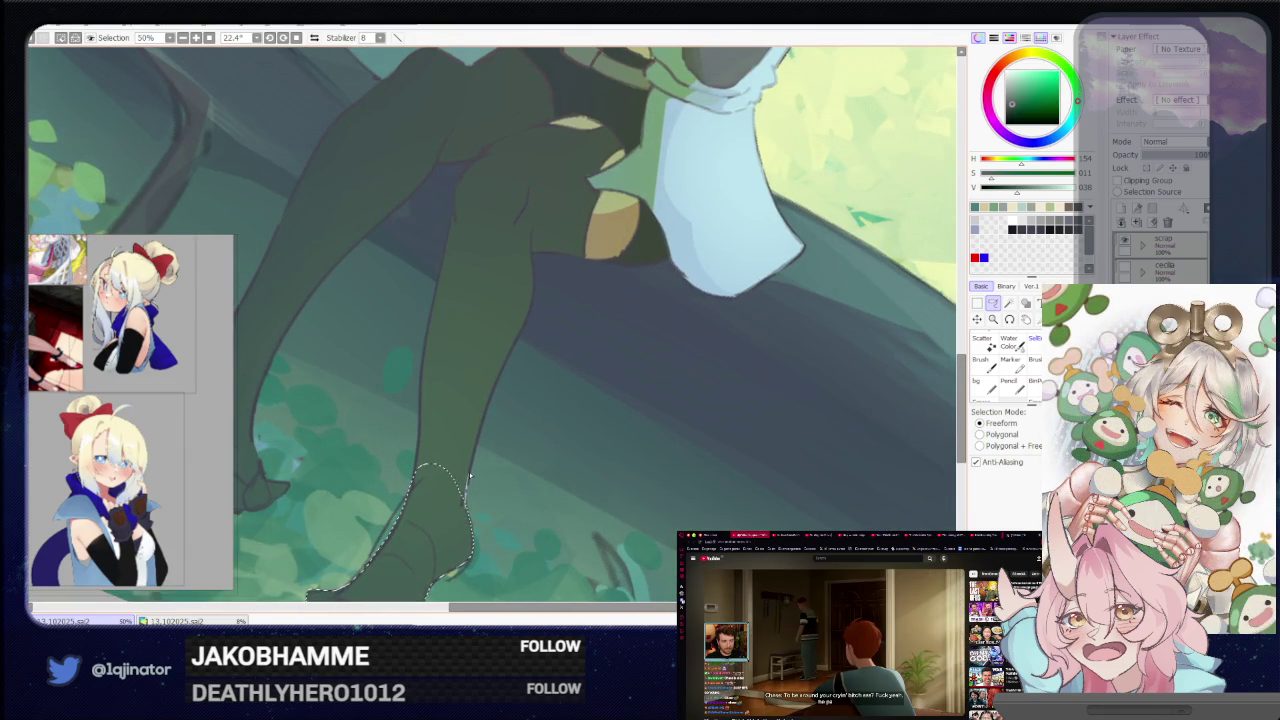
drag(469, 481, 490, 397)
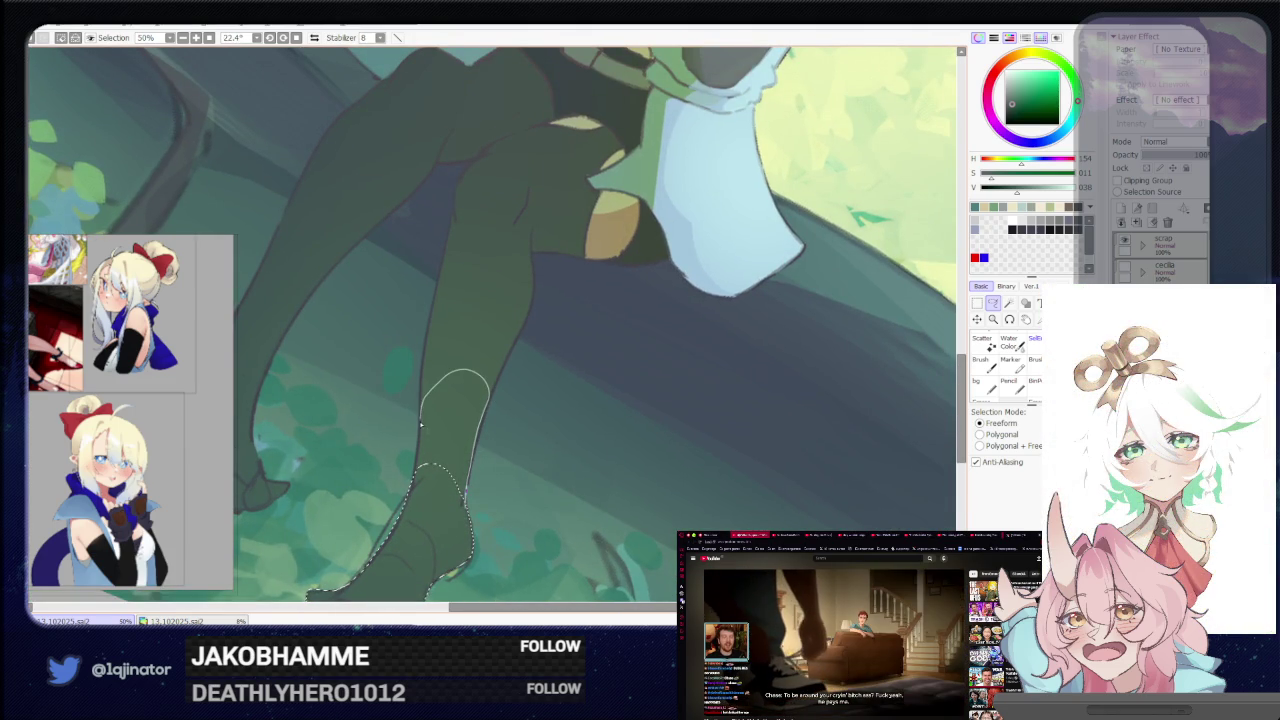
drag(418, 461, 420, 462)
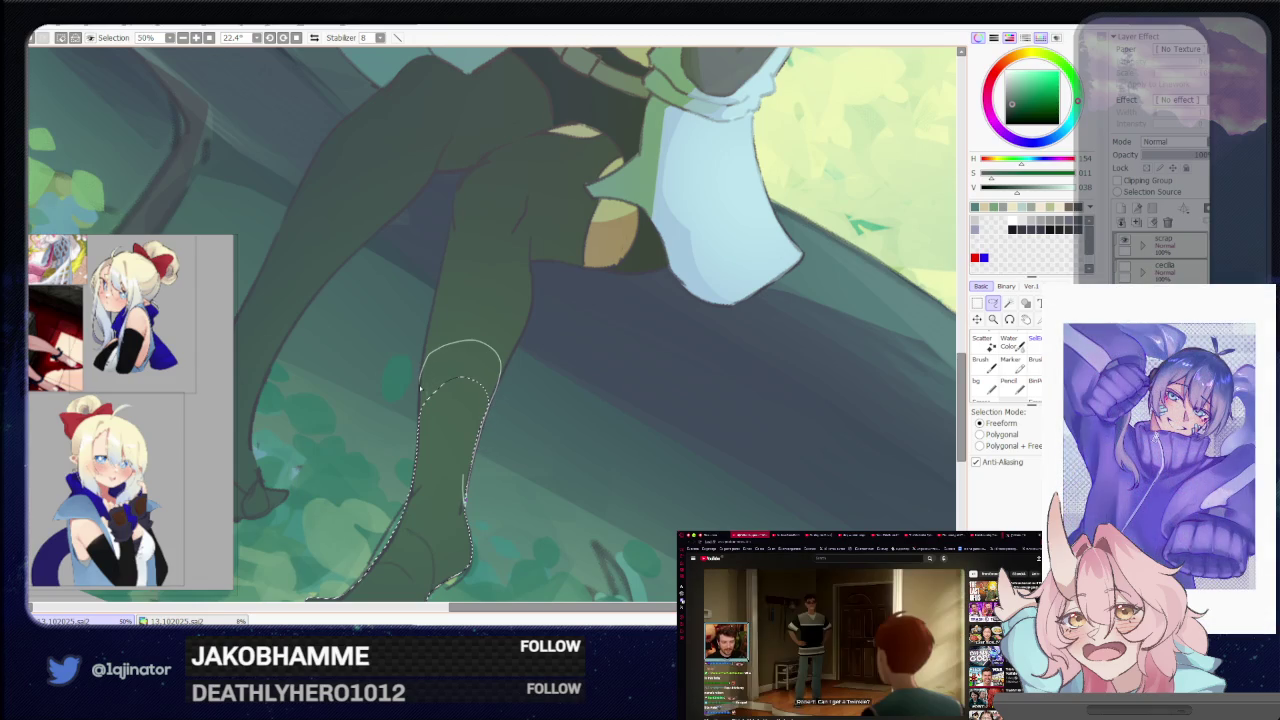
mouse_move(428, 362)
mouse_down()
mouse_move(440, 524)
mouse_move(476, 483)
mouse_up()
scroll(440, 524, down, 1)
key(b)
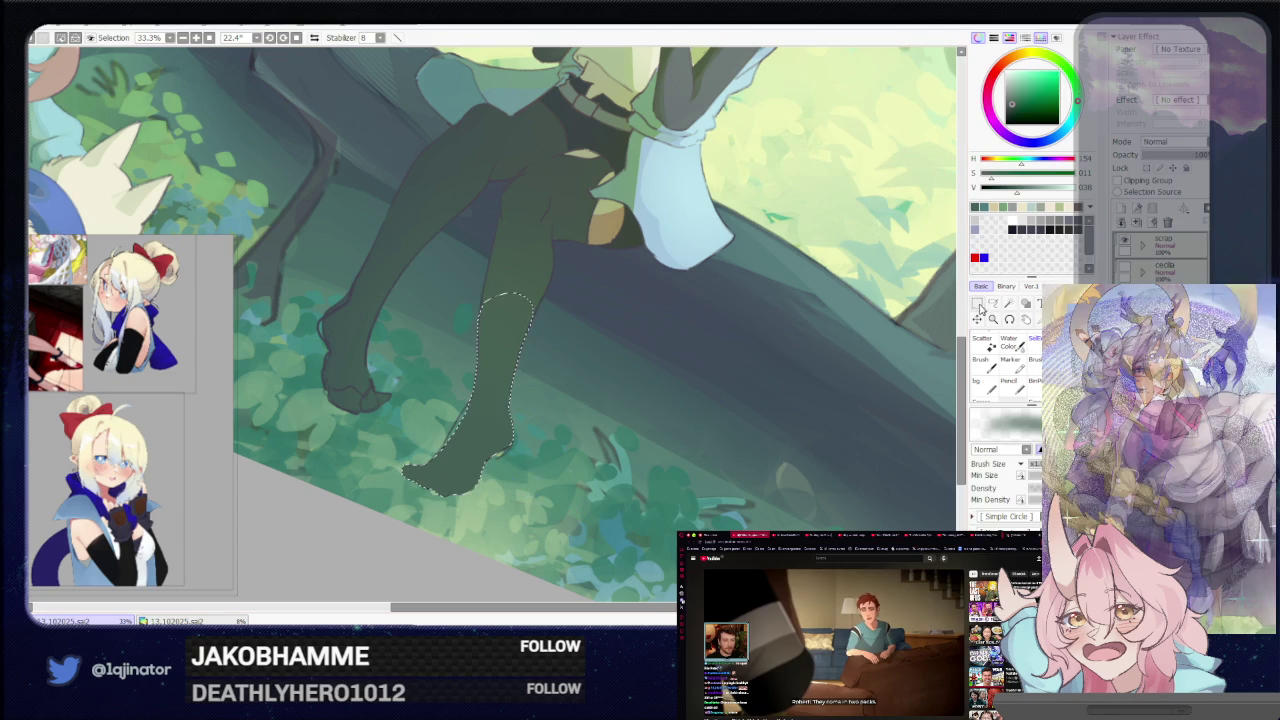
key(l)
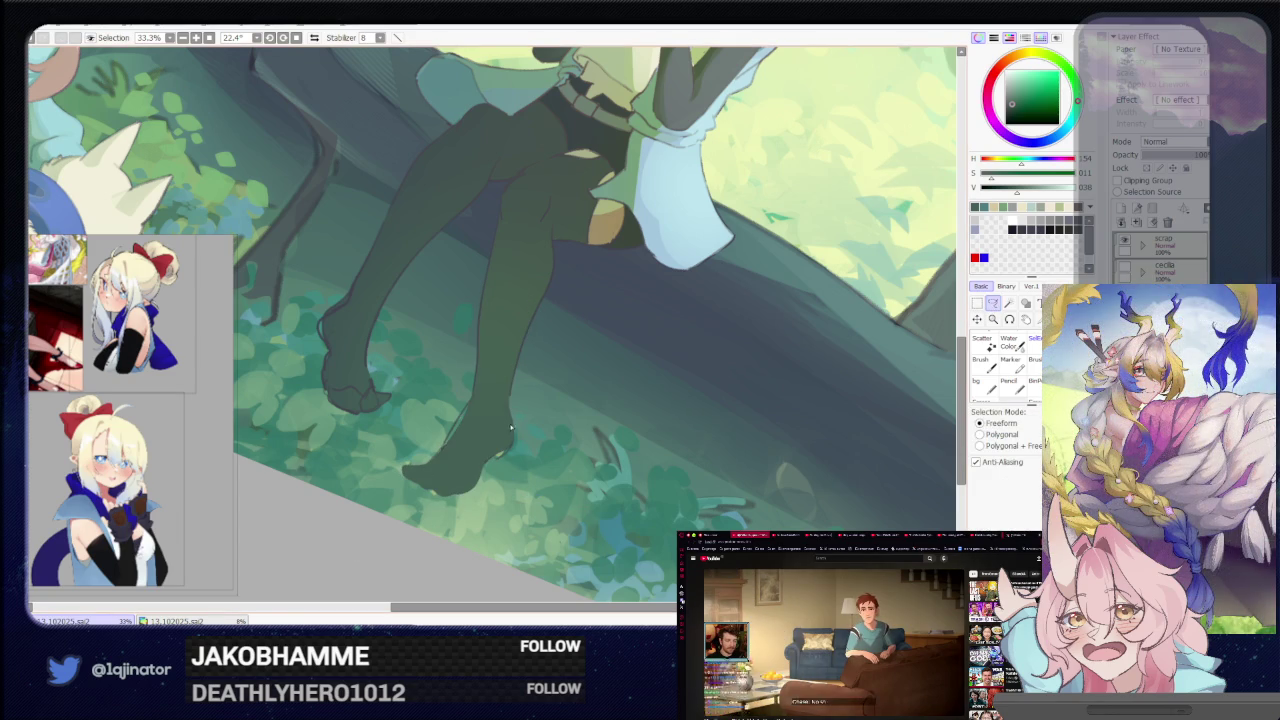
scroll(505, 435, up, 1)
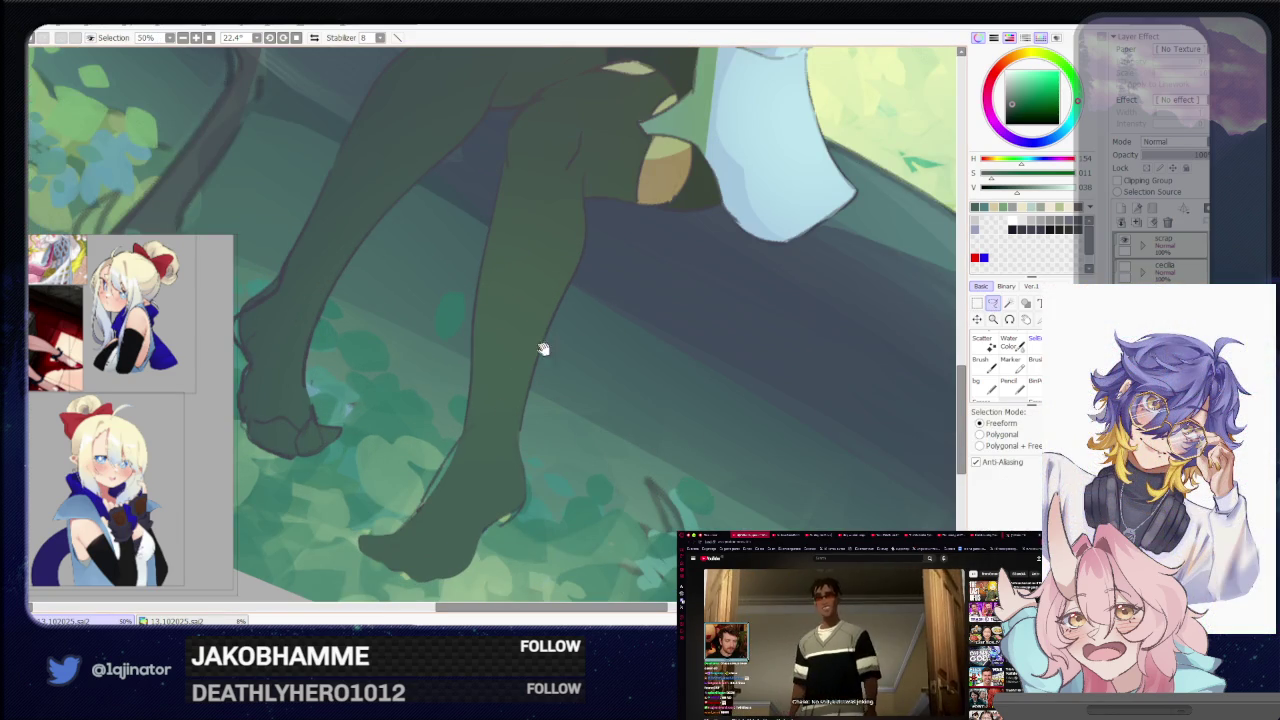
drag(502, 483, 512, 493)
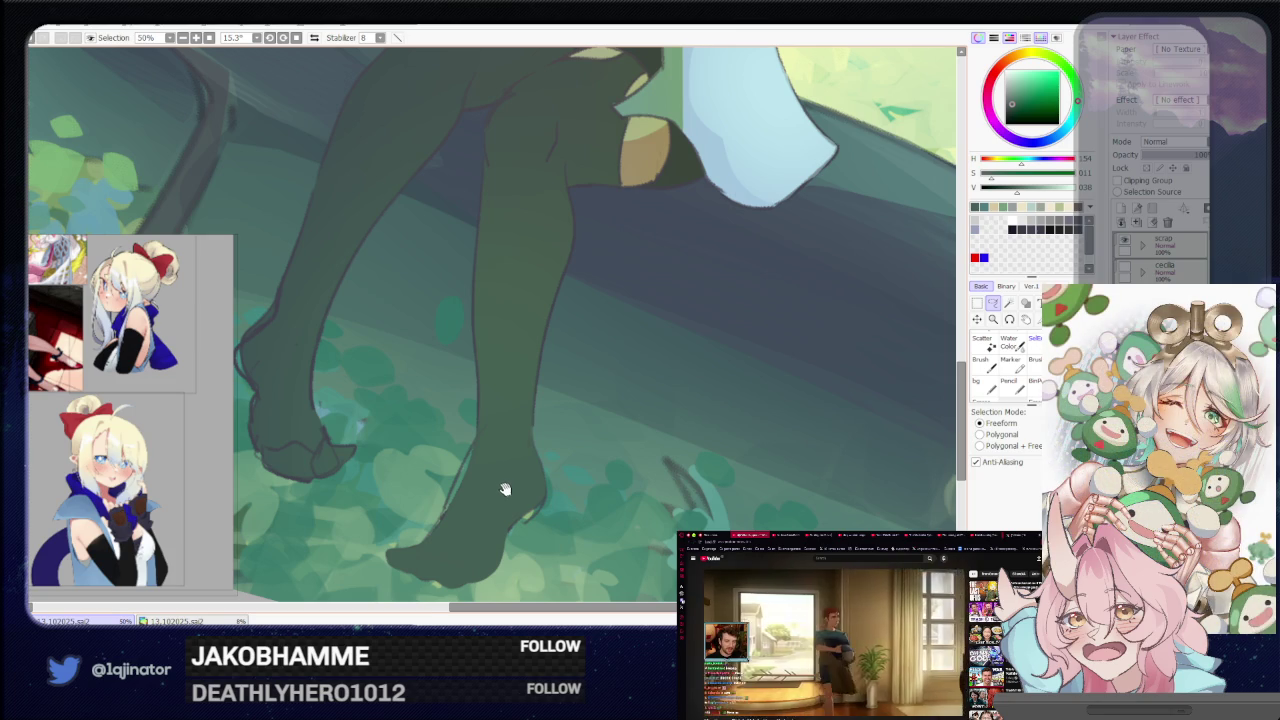
drag(506, 491, 534, 494)
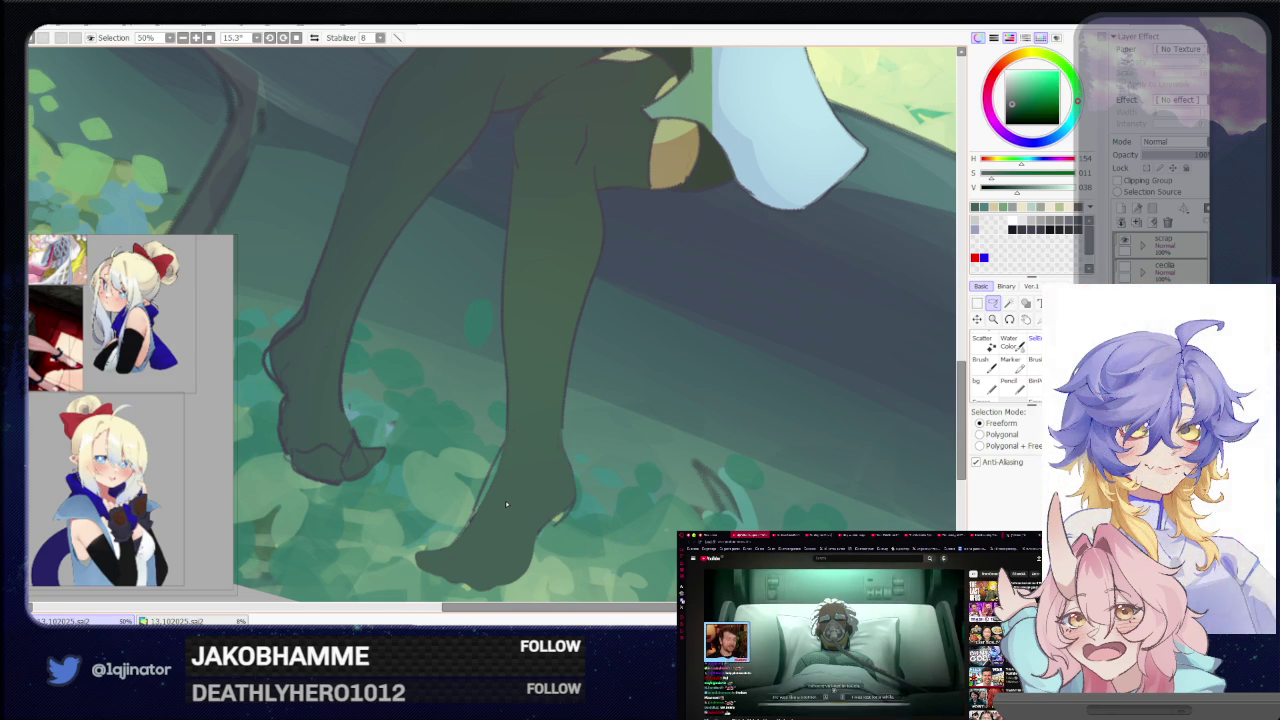
scroll(505, 500, down, 1)
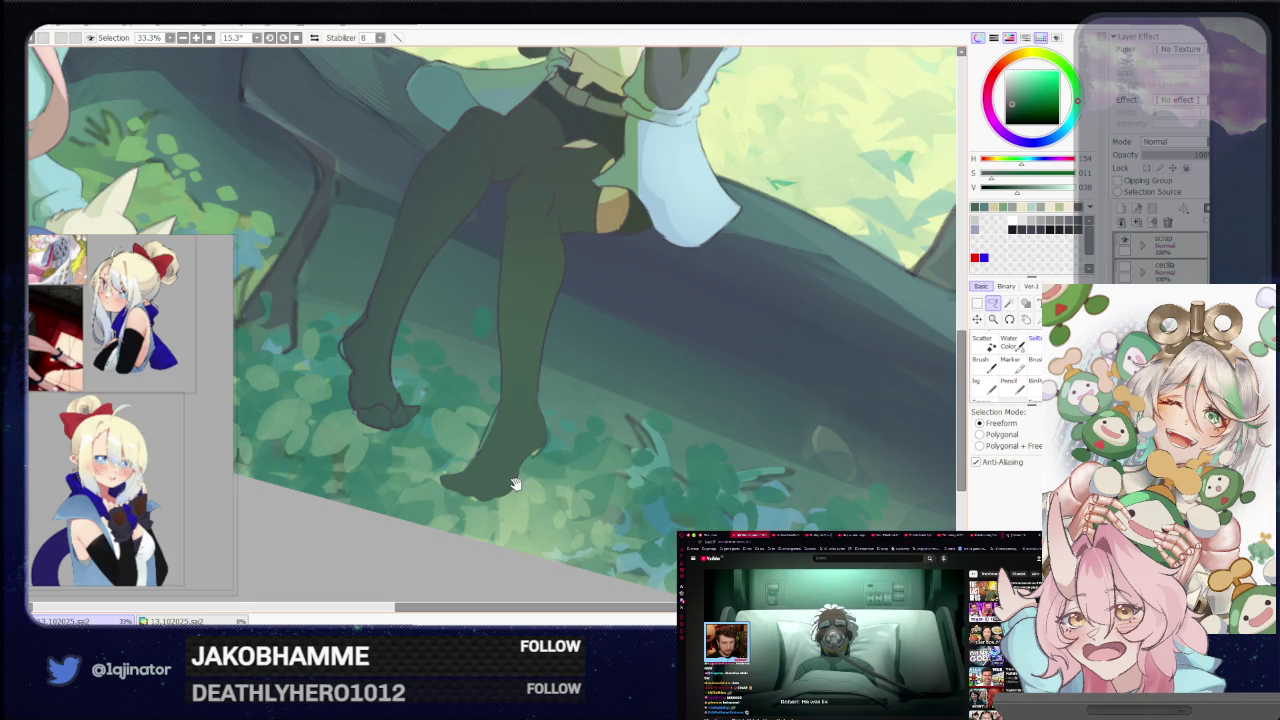
scroll(513, 483, up, 2)
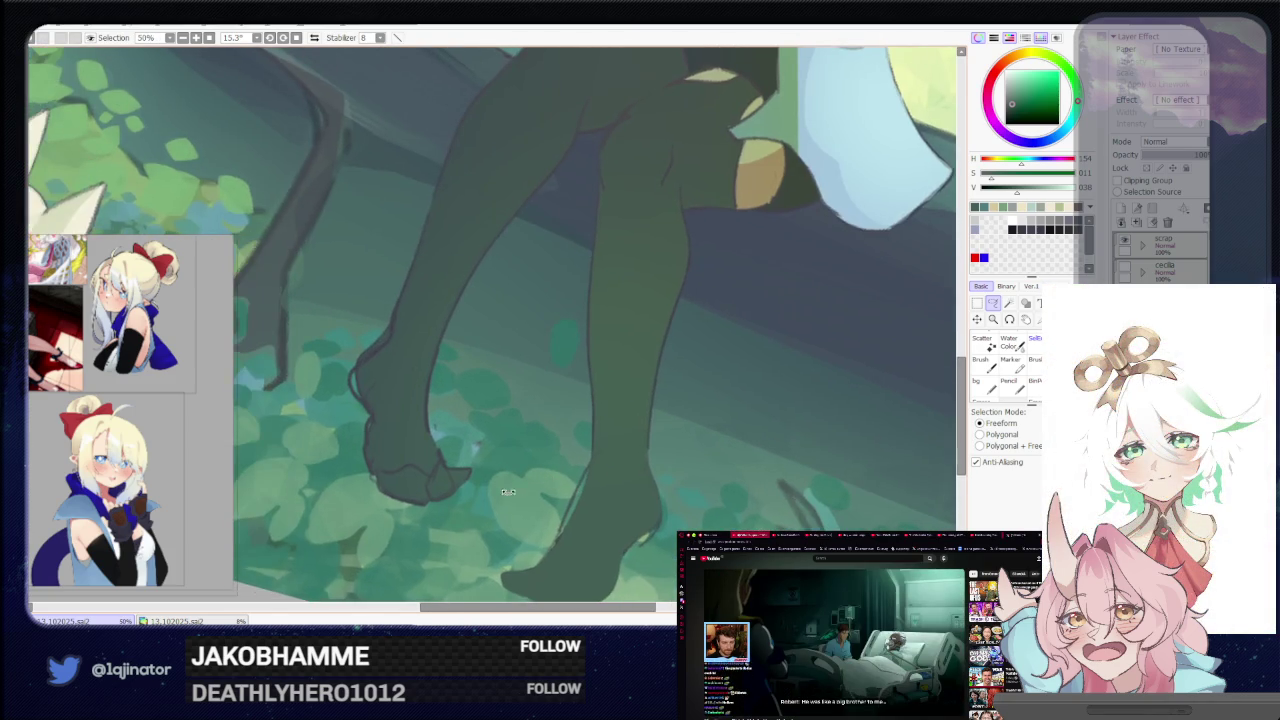
Lasso-select the other foot, then flip the view horizontally and zoom out to 33.3%
drag(506, 491, 966, 312)
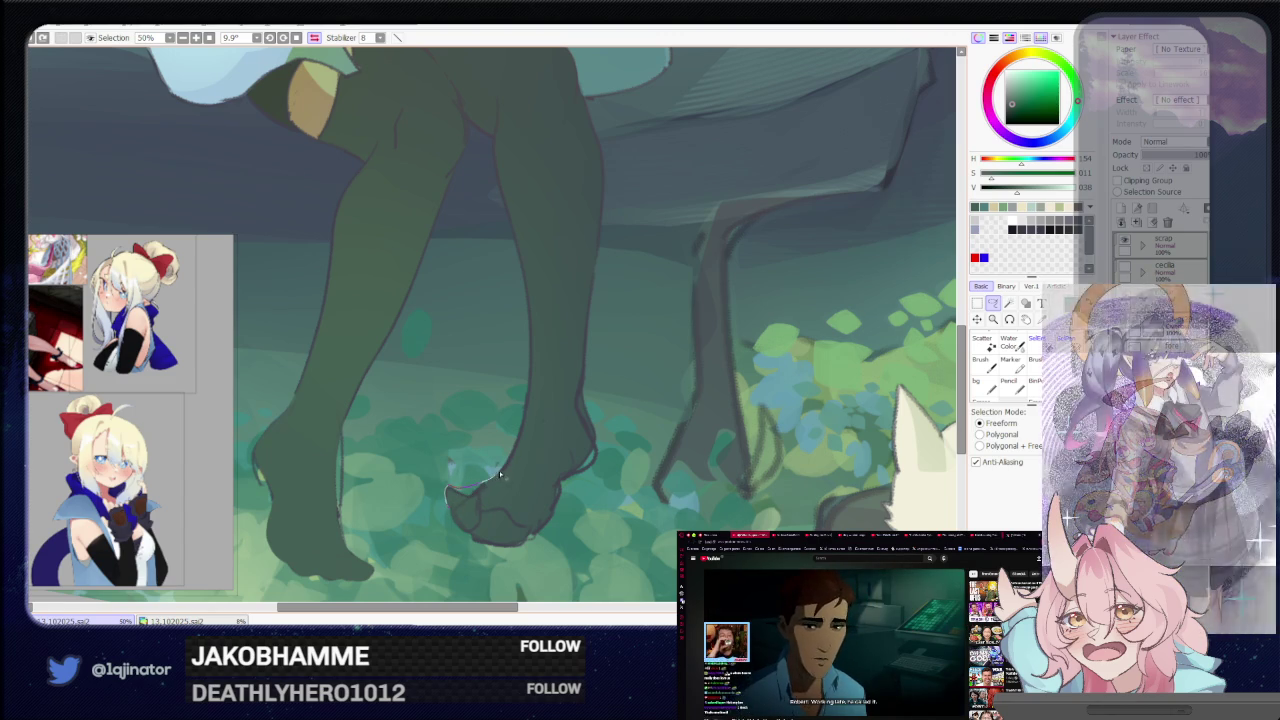
mouse_move(567, 470)
mouse_down()
mouse_move(543, 531)
mouse_move(483, 546)
mouse_up()
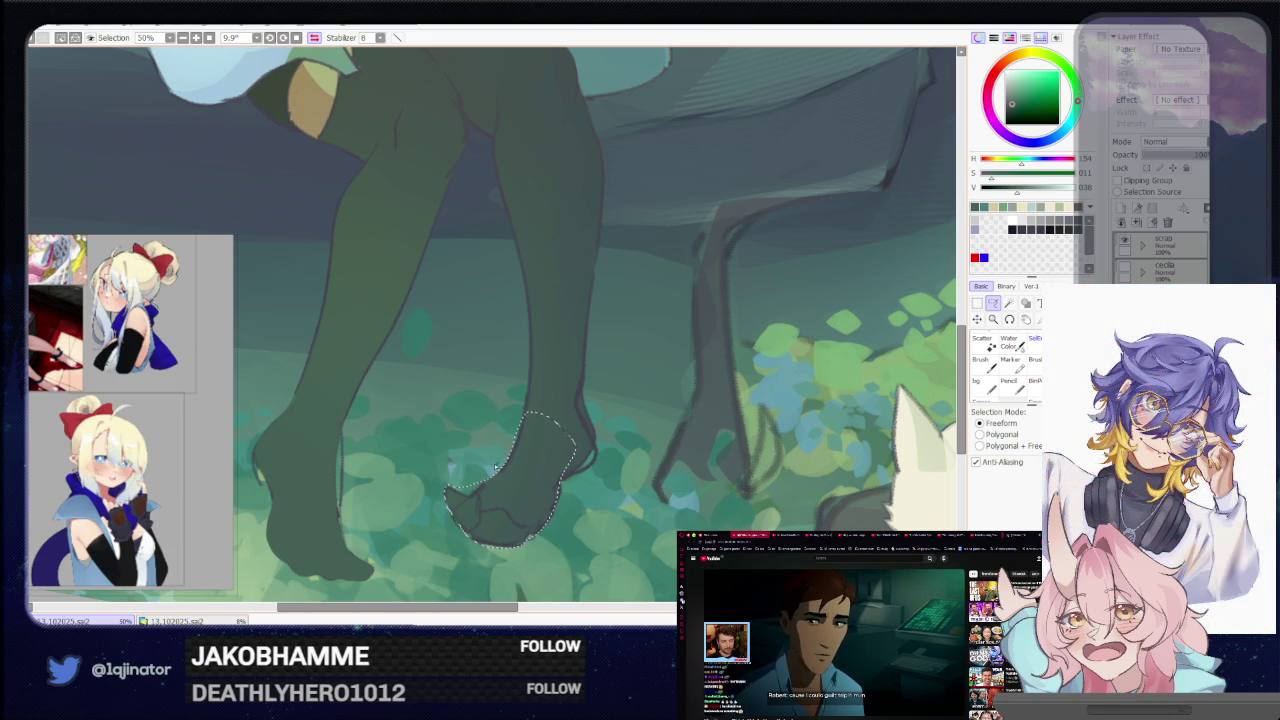
drag(560, 430, 515, 523)
key(h)
key(minus)
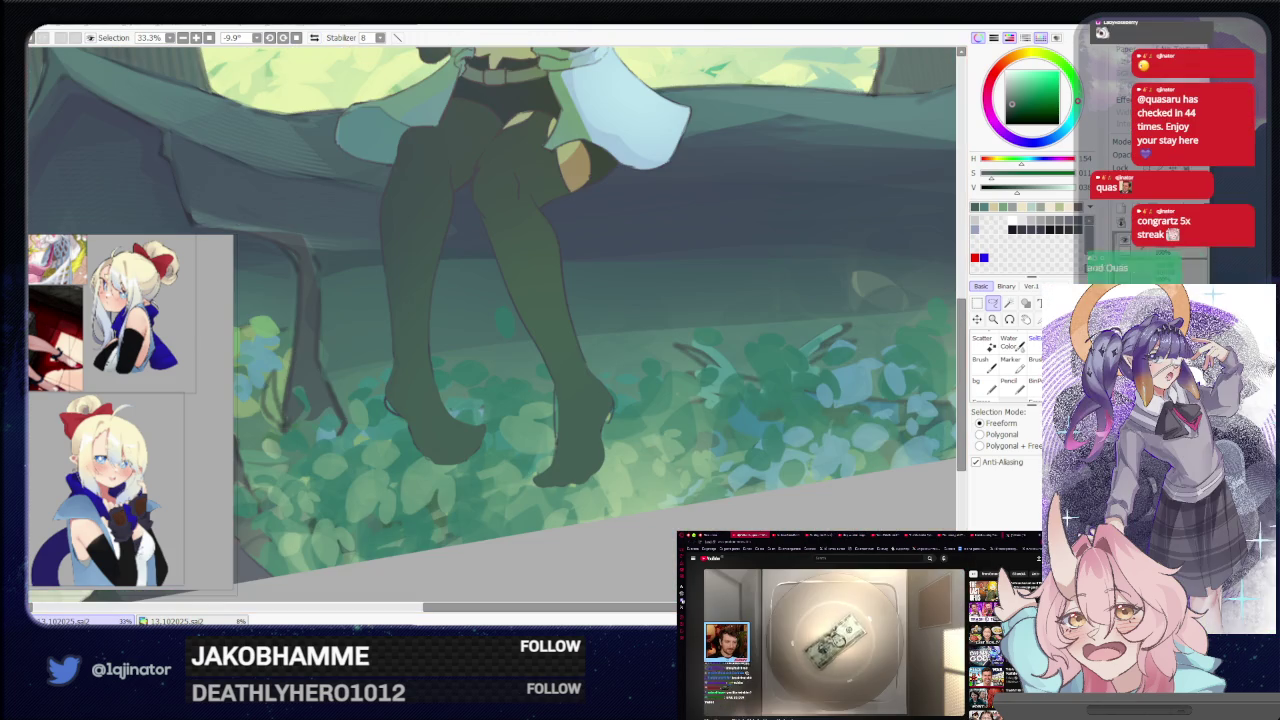